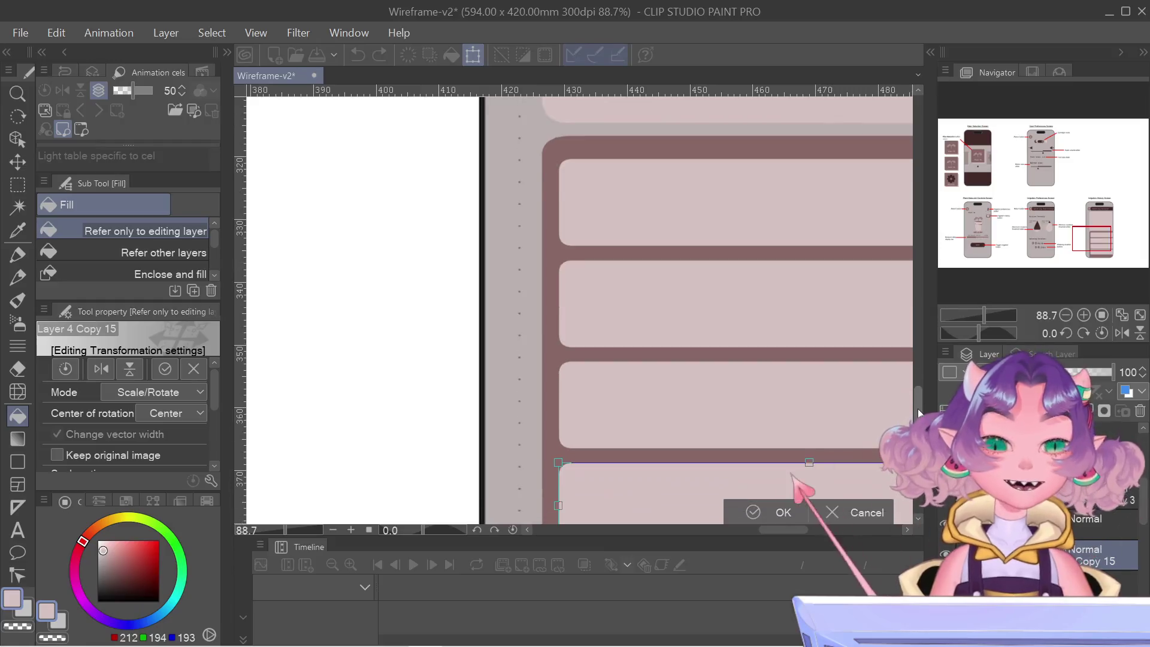
# - Commit the bottom row's resize, zoom out, and open then cancel Free Transform
pyautogui.press('Return')
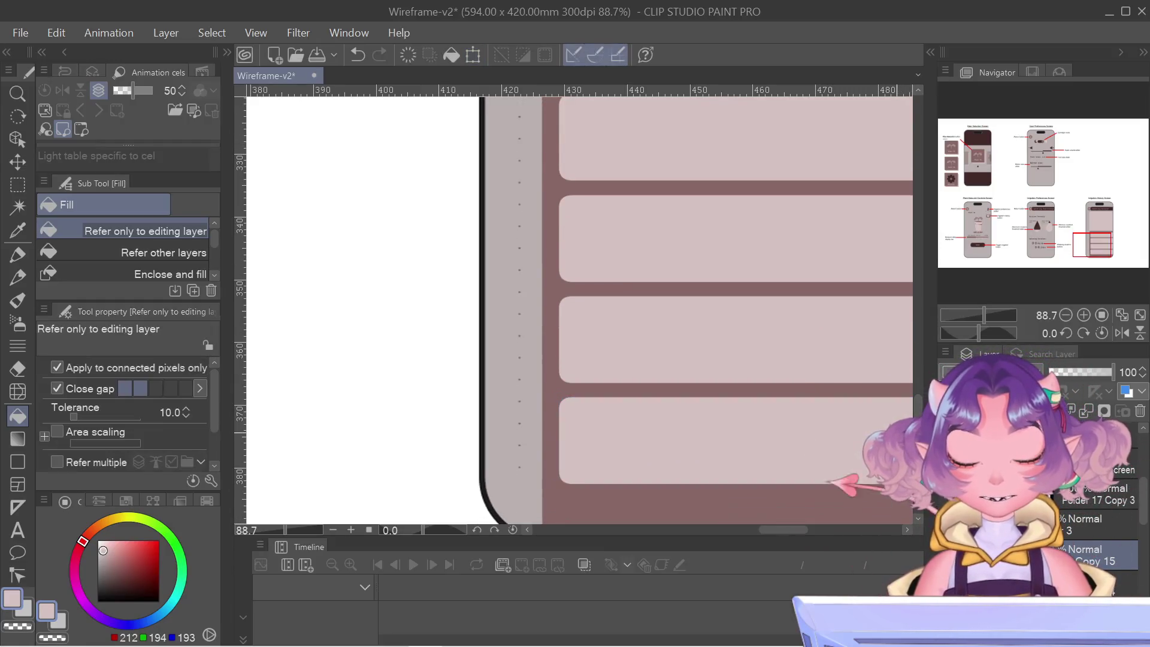
pyautogui.scroll(-3, 689, 412)
pyautogui.scroll(-1, 689, 413)
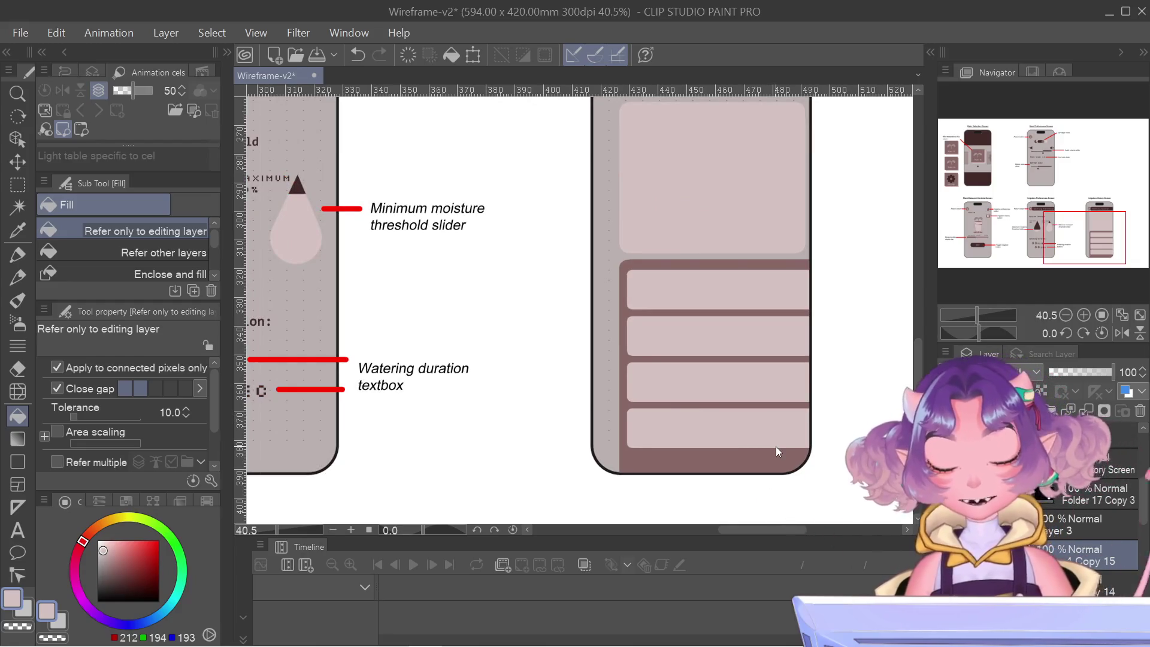
pyautogui.hotkey('ctrl', 't')
pyautogui.click(786, 476)
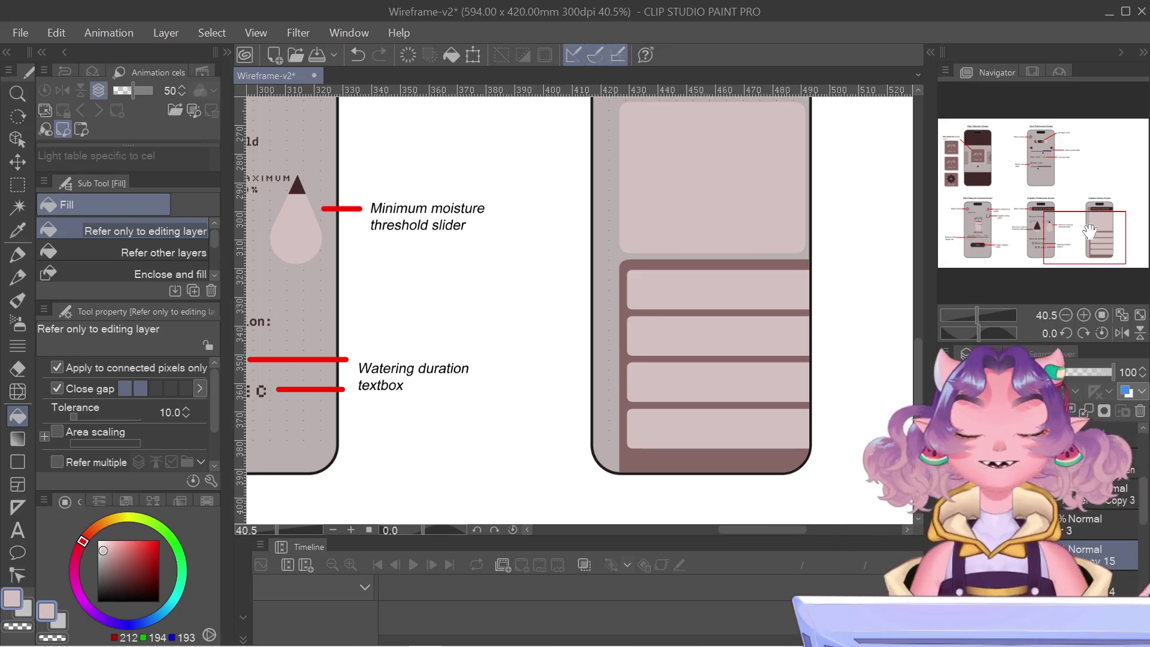
pyautogui.moveTo(1090, 231); pyautogui.dragTo(1081, 229)
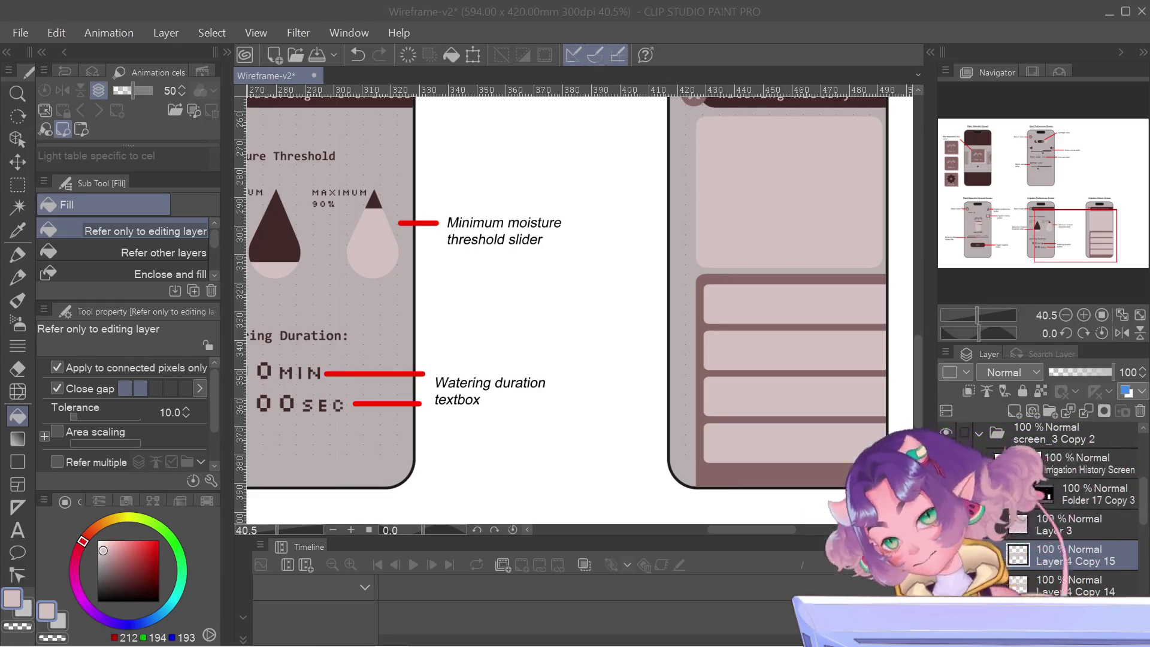
pyautogui.scroll(2, 1042, 509)
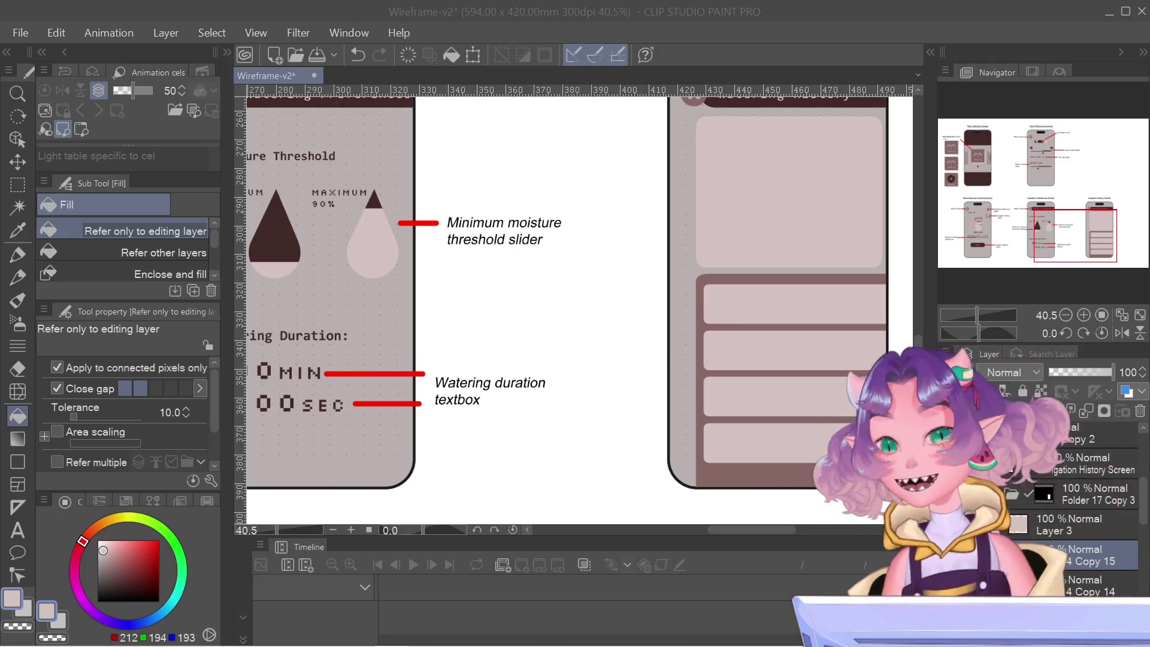
pyautogui.moveTo(1092, 216)
pyautogui.mouseDown()
pyautogui.moveTo(1099, 226)
pyautogui.moveTo(1098, 211)
pyautogui.mouseUp()
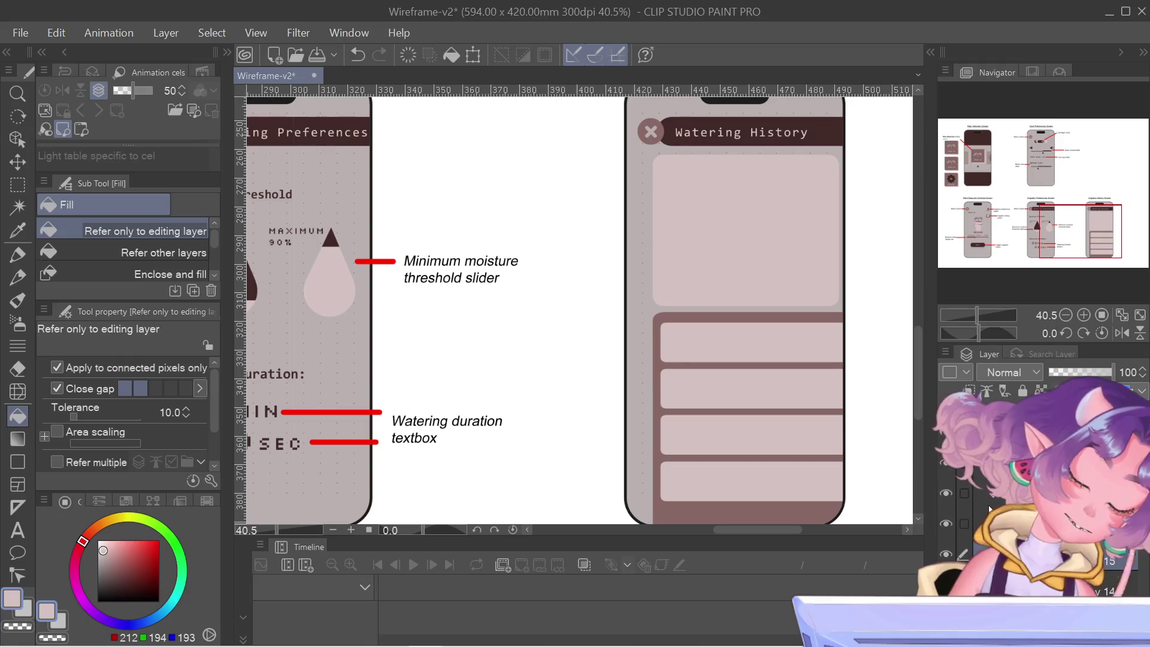
pyautogui.rightClick(1095, 547)
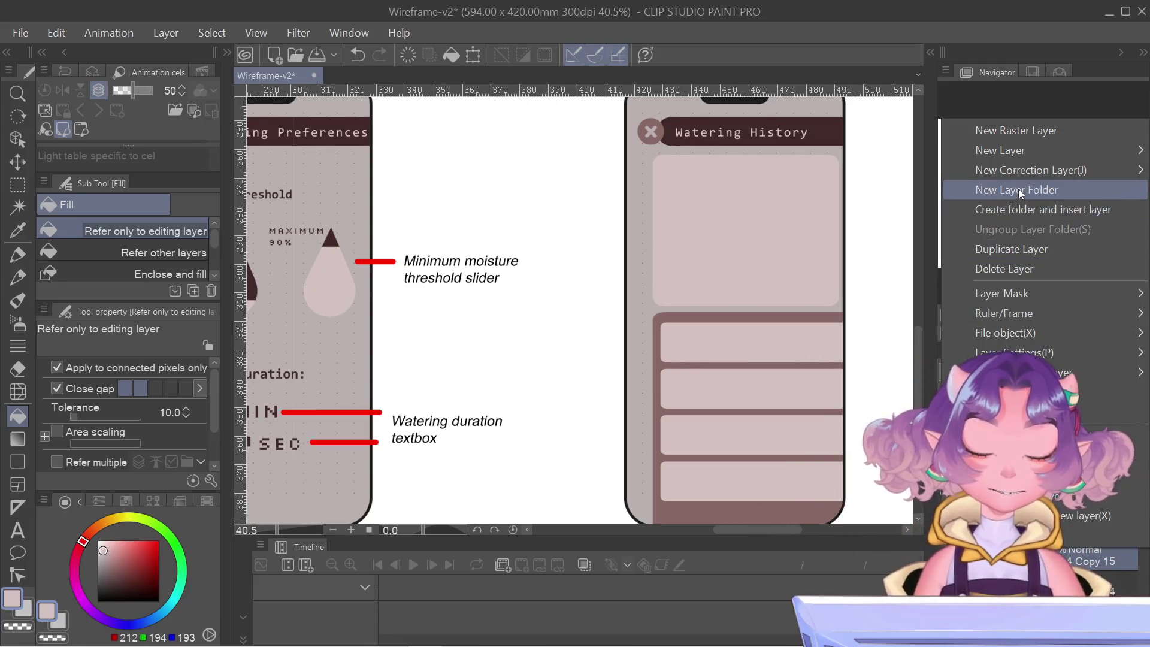
# - View the Layer Mask submenu in the Layer palette's context menu, then dismiss it
pyautogui.moveTo(1026, 170)
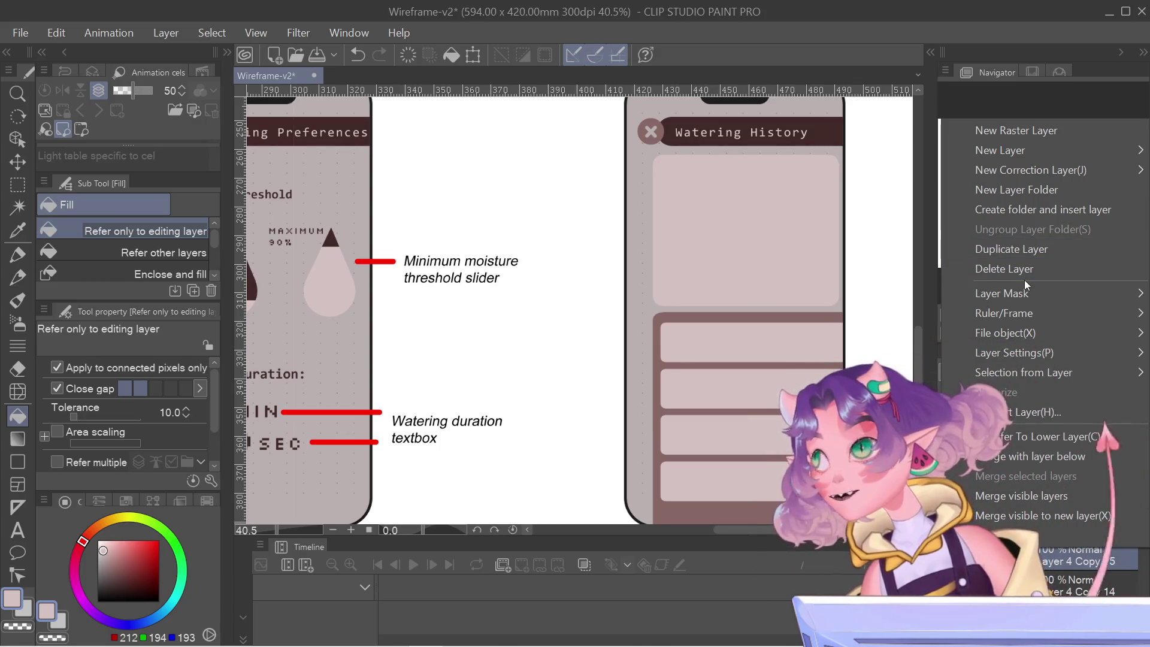
pyautogui.moveTo(1026, 290)
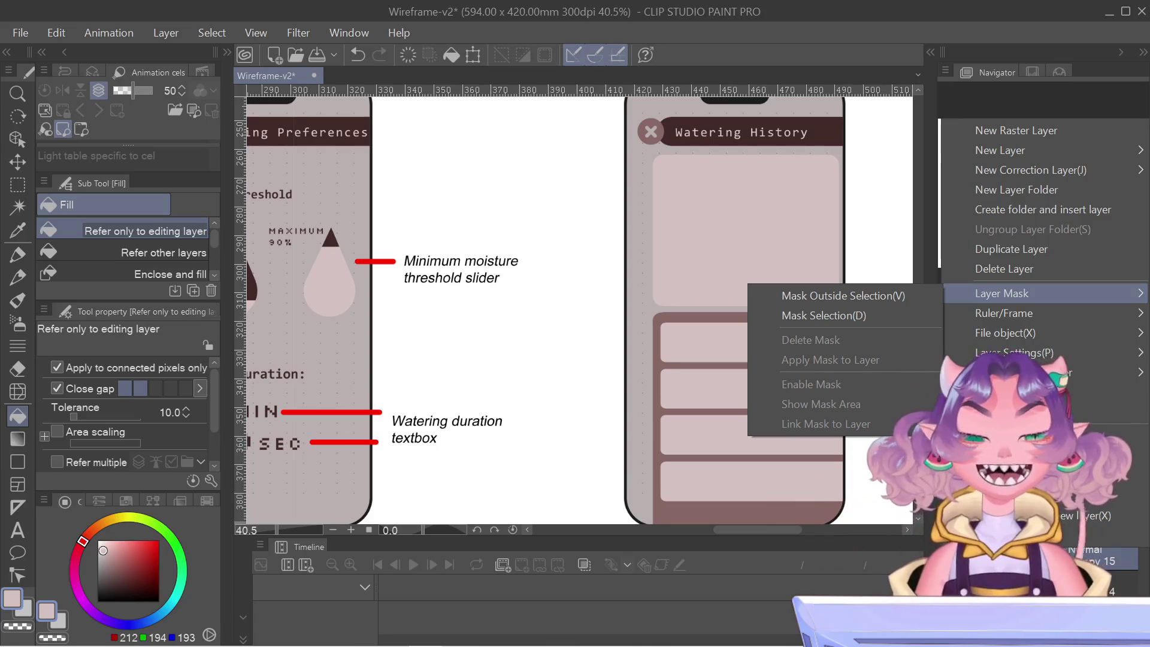
pyautogui.press('Escape')
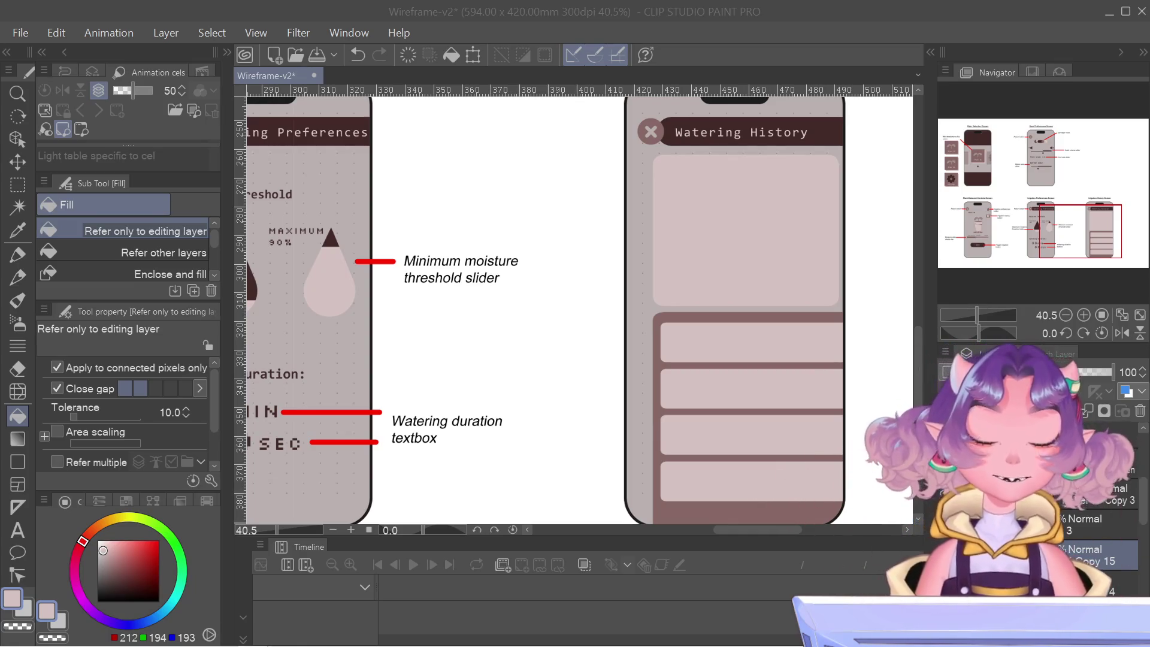
# - Nudge the bottom list row slightly lower with Free Transform
pyautogui.click(923, 256)
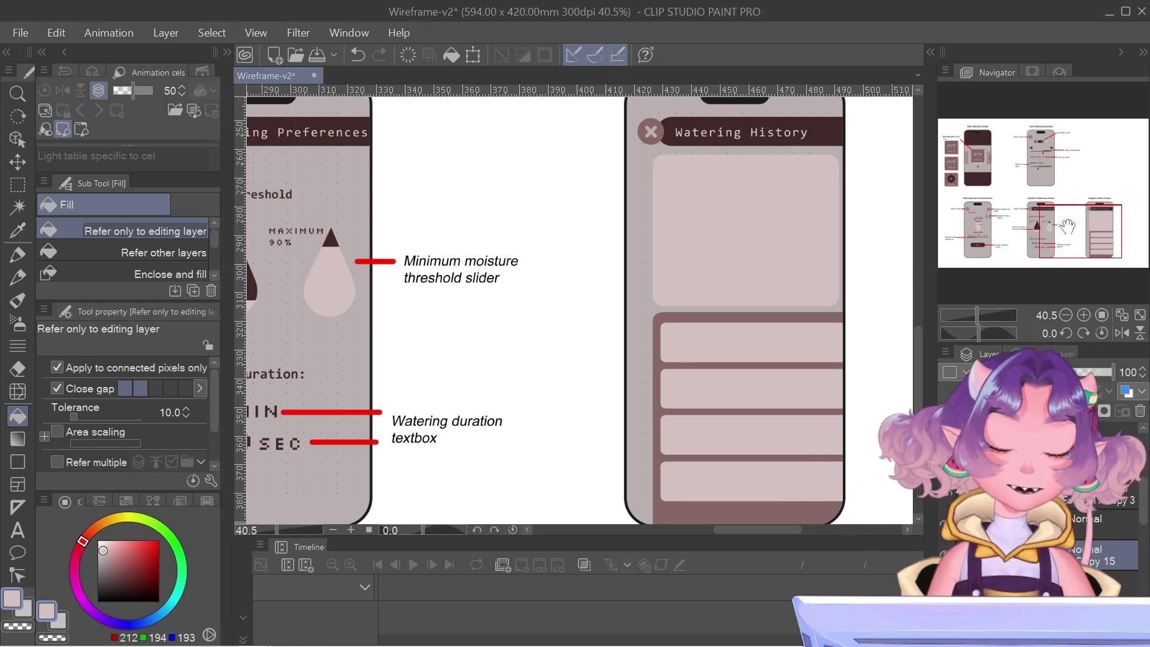
pyautogui.moveTo(1068, 226); pyautogui.dragTo(1076, 237)
pyautogui.scroll(2, 873, 357)
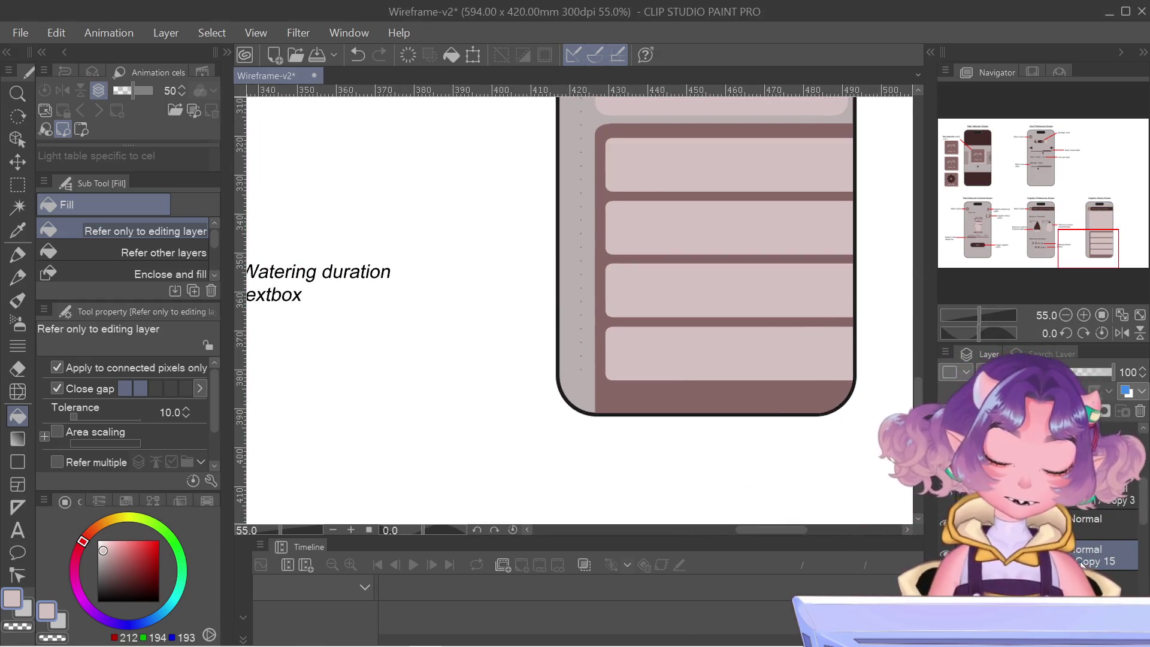
pyautogui.hotkey('ctrl', 't')
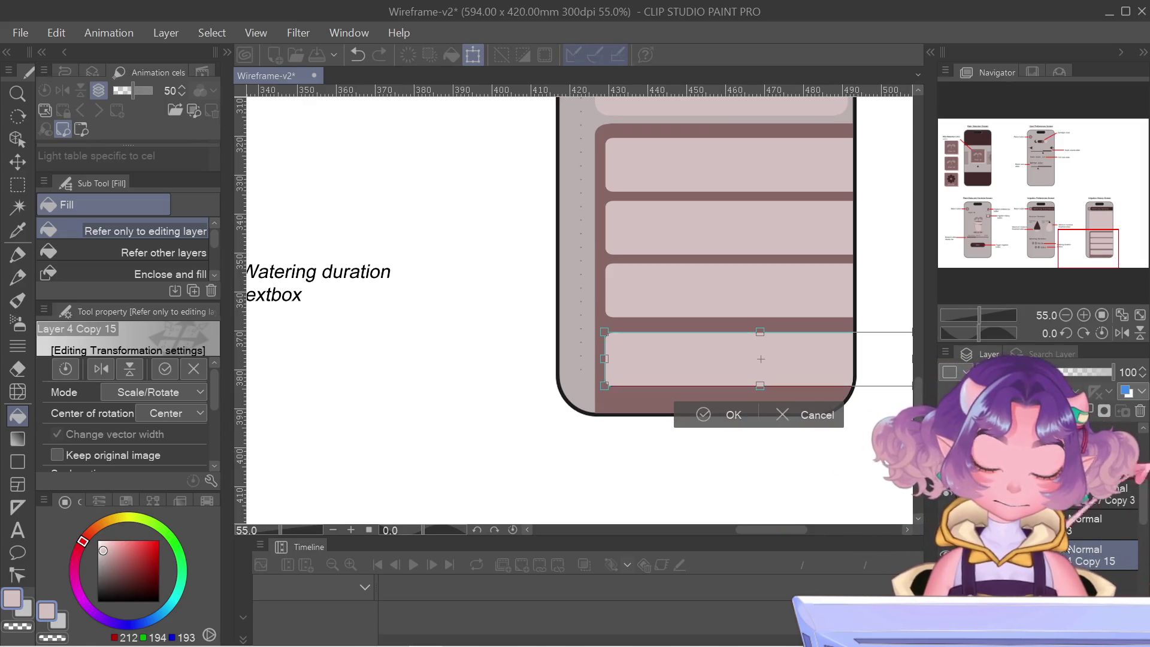
pyautogui.press('Down')
pyautogui.press('Down')
pyautogui.press('Down')
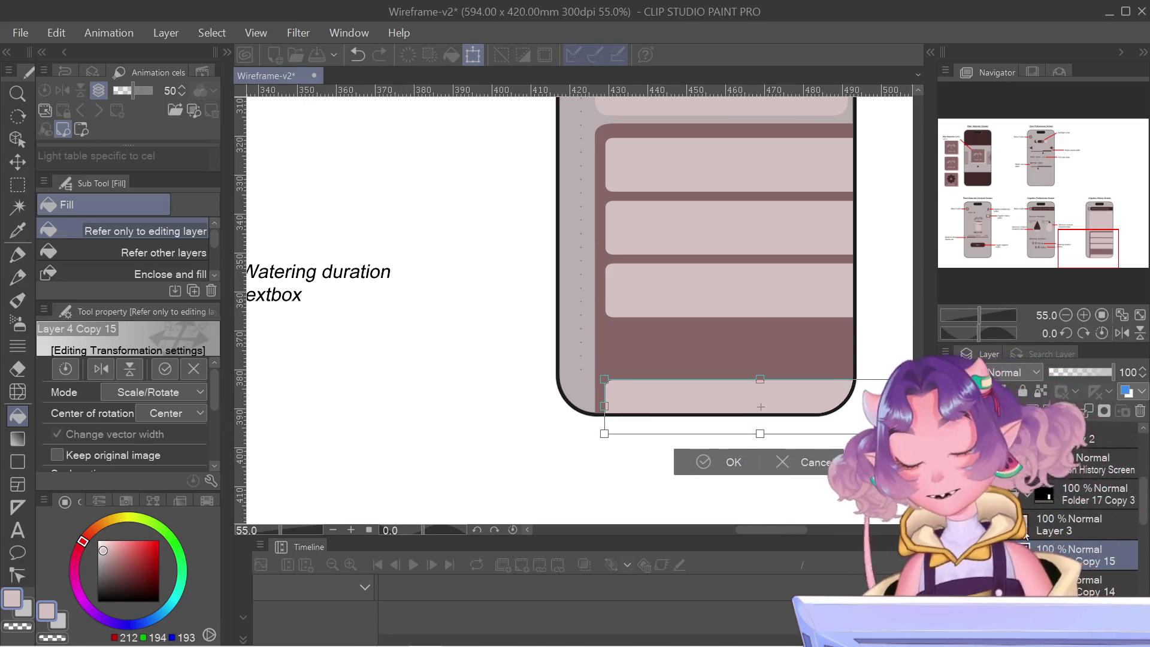
pyautogui.press('Return')
# - Duplicate the bottom row's layer and position the copy just below the fourth row
pyautogui.rightClick(1026, 535)
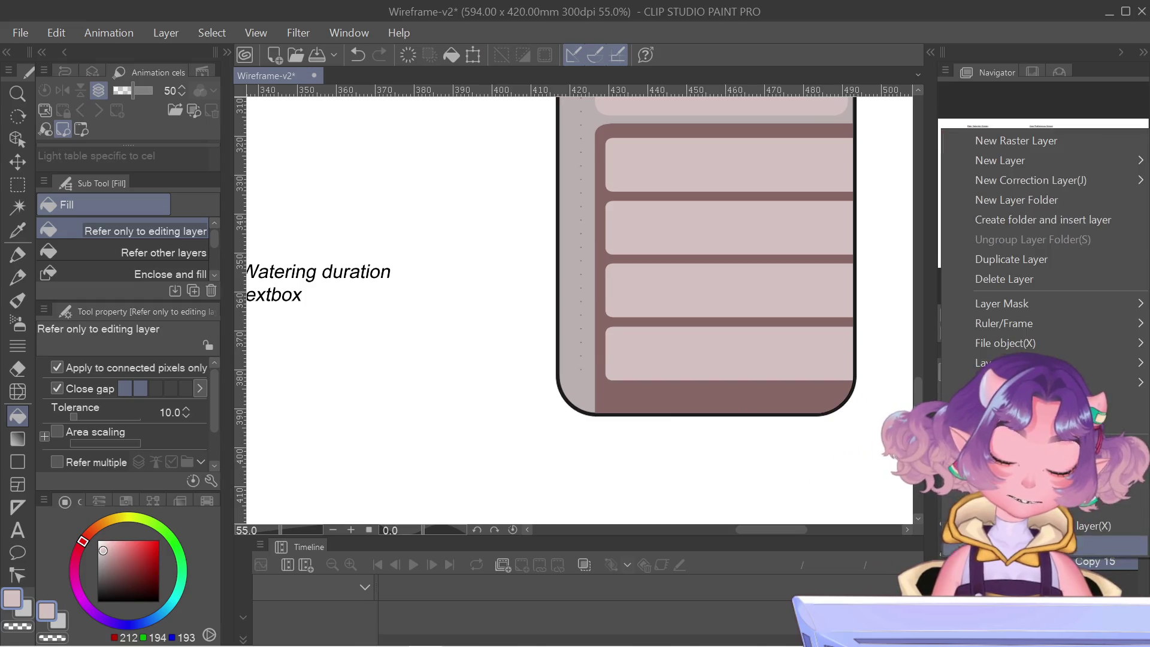
pyautogui.click(1031, 258)
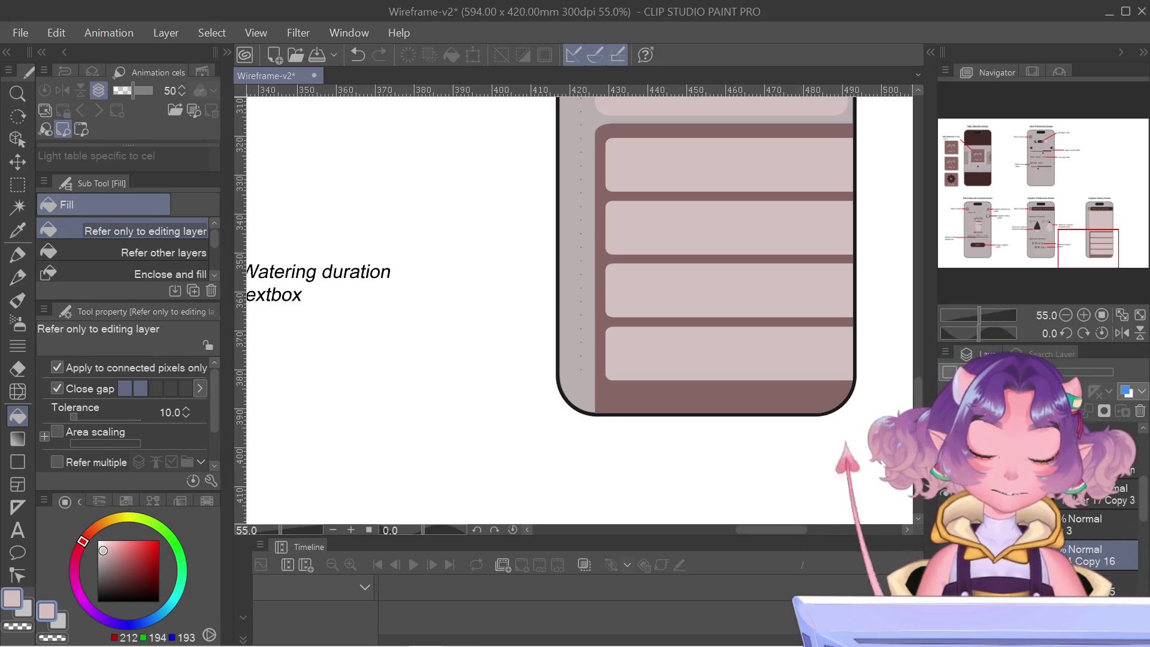
pyautogui.hotkey('ctrl', 't')
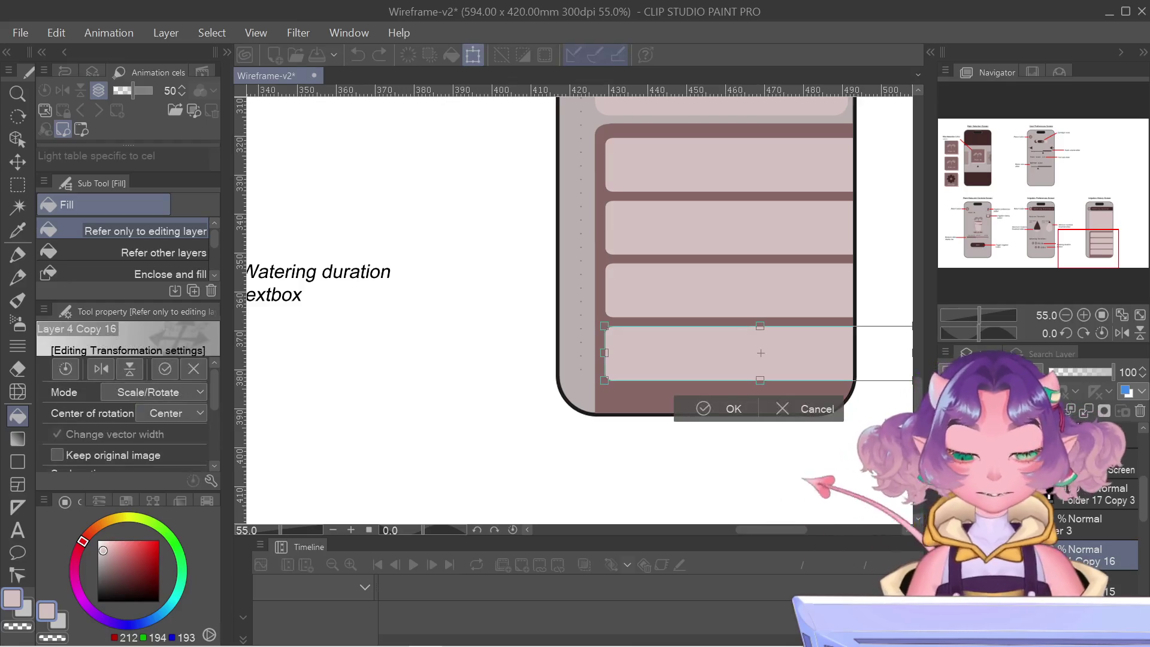
pyautogui.moveTo(770, 413); pyautogui.dragTo(770, 477)
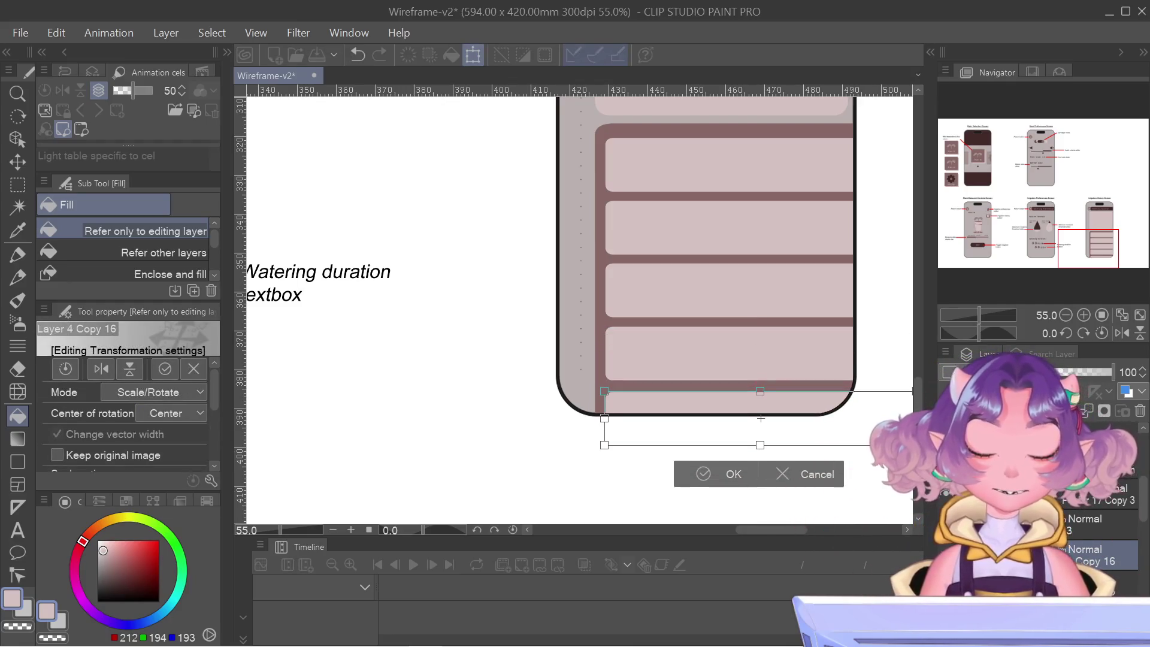
pyautogui.scroll(3, 814, 362)
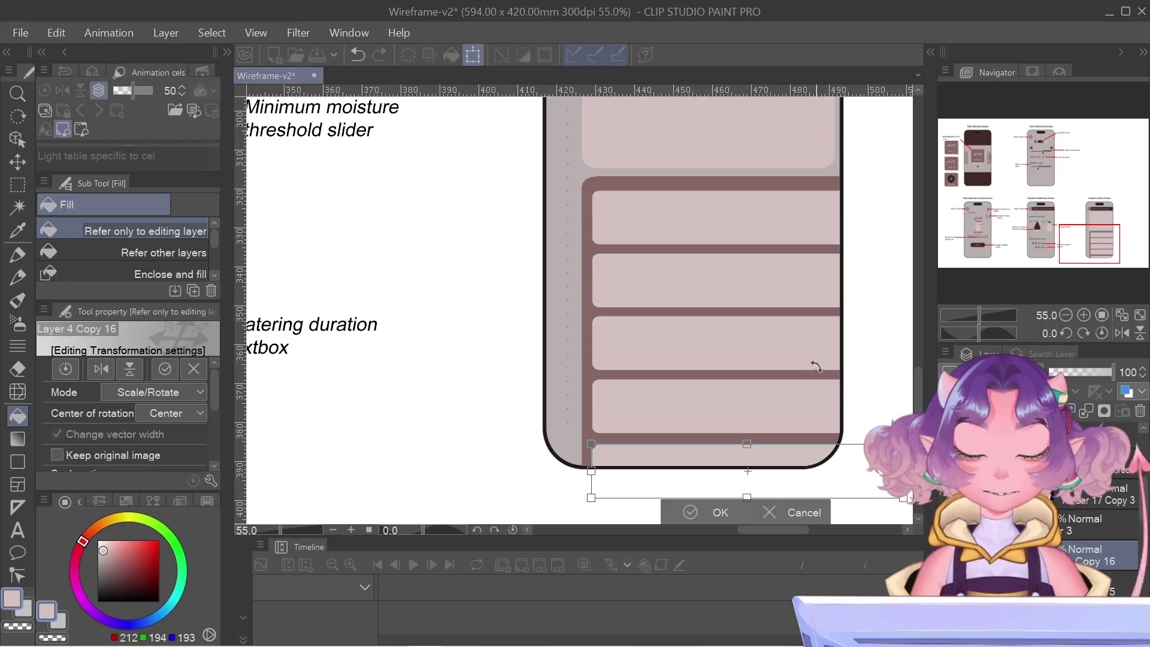
pyautogui.scroll(1, 655, 423)
pyautogui.scroll(2, 656, 423)
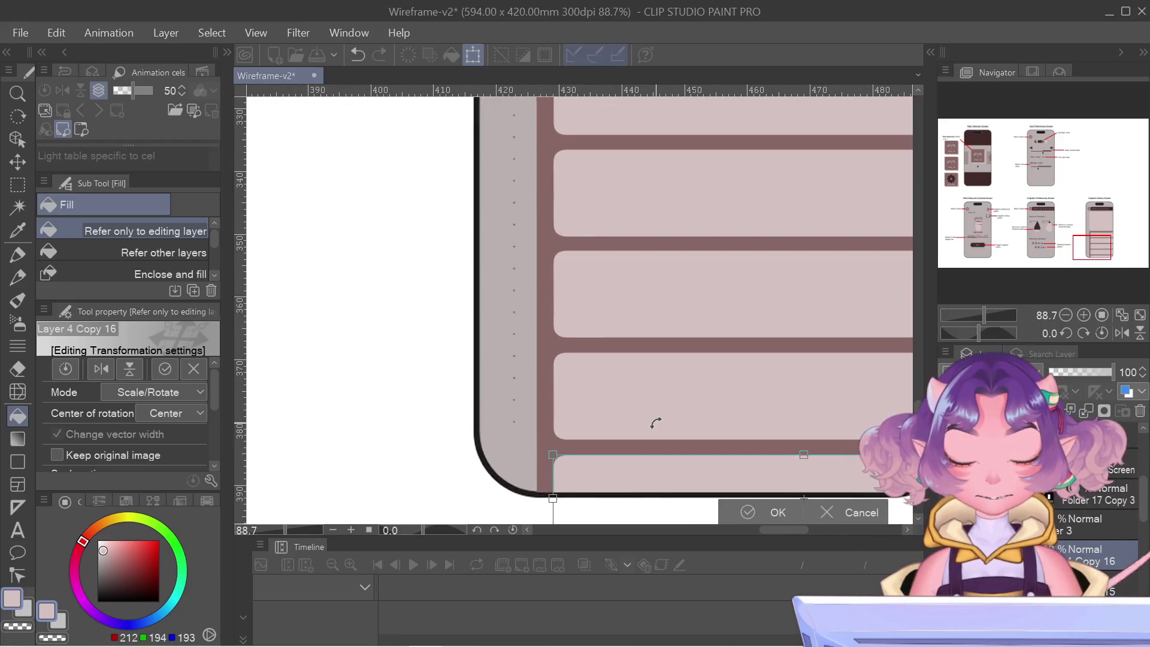
pyautogui.press('Up')
pyautogui.press('Up')
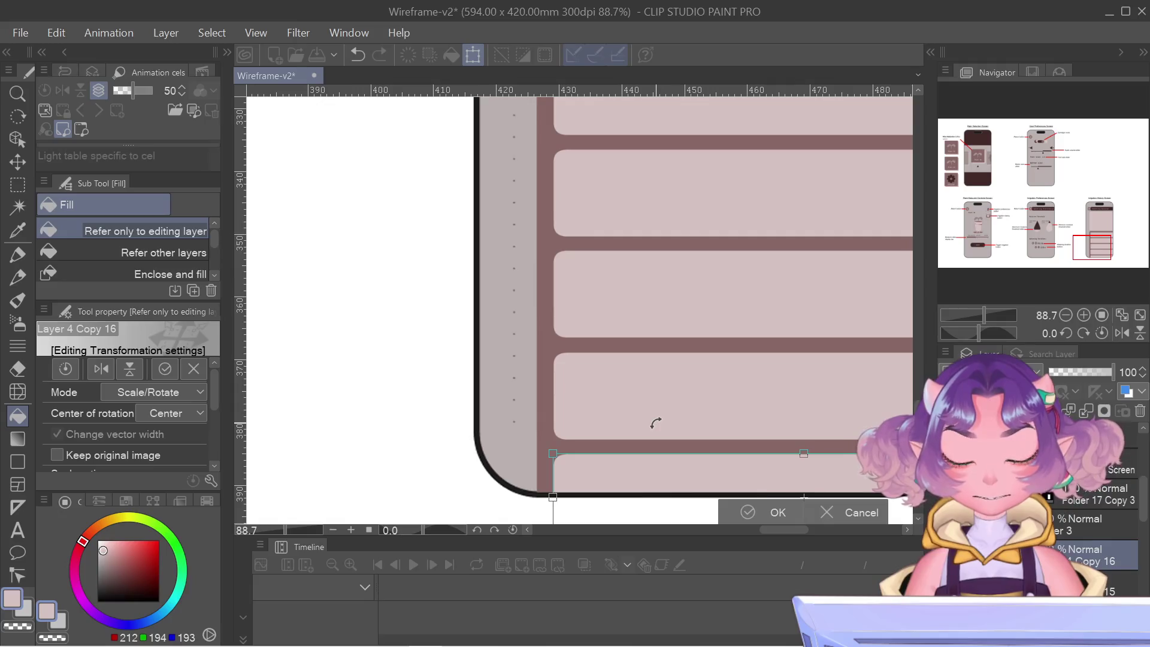
pyautogui.press('Return')
pyautogui.scroll(-4, 662, 418)
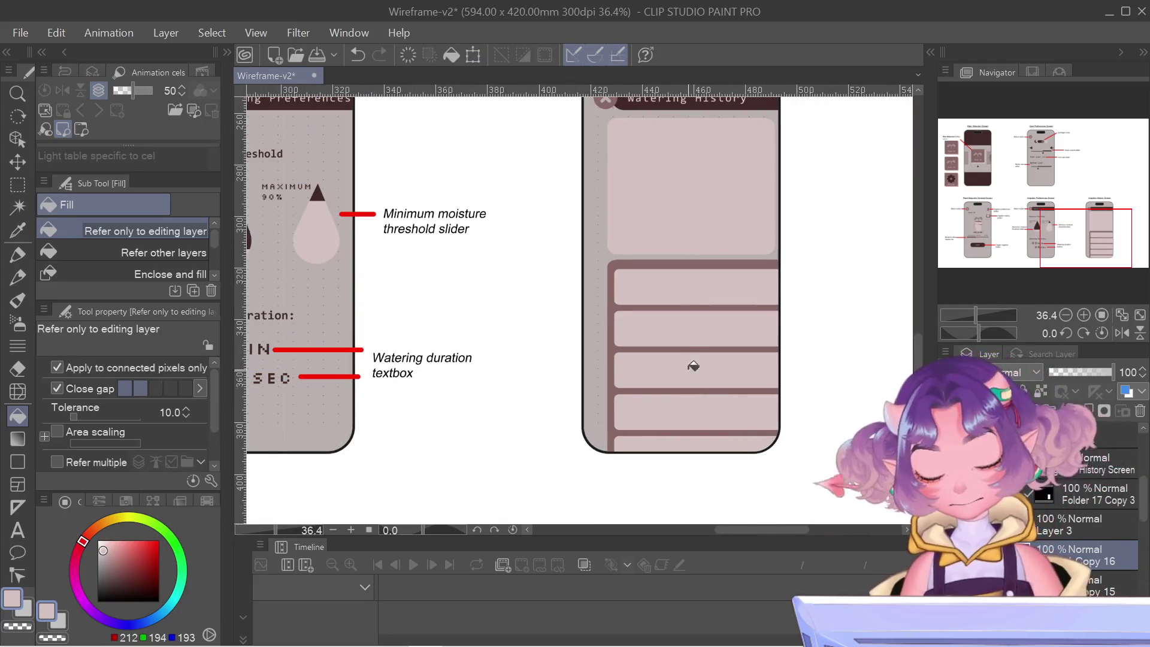
pyautogui.scroll(3, 694, 342)
pyautogui.click(17, 184)
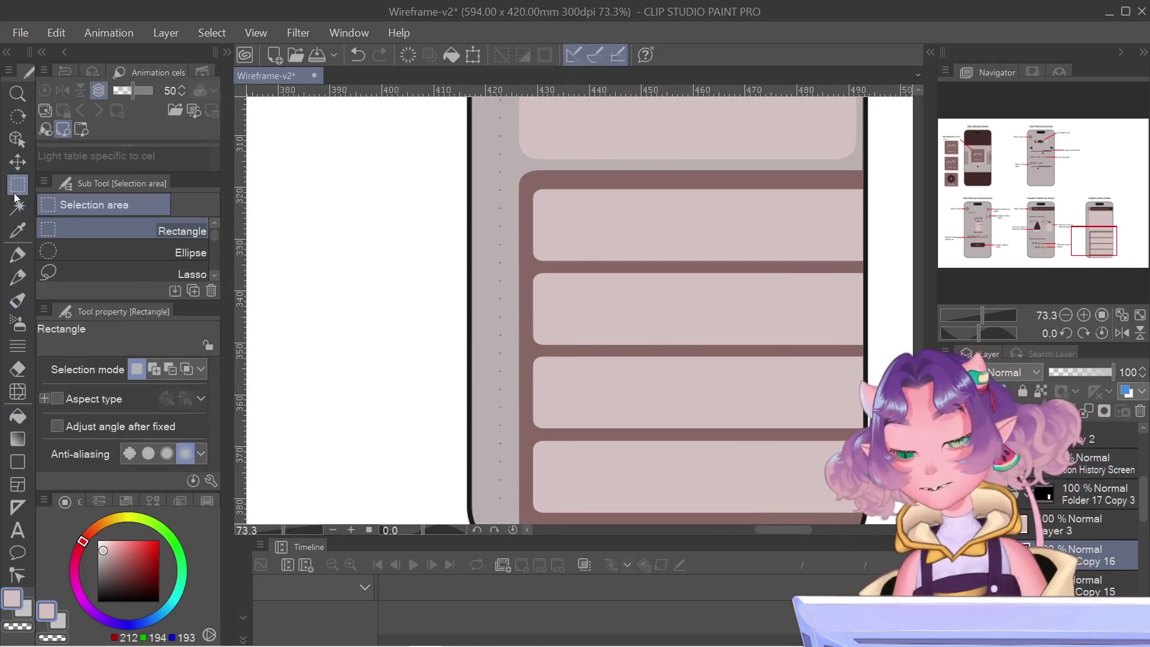
# - Select the dark gap strip between the top two rows, nudging the selection into alignment
pyautogui.scroll(2, 660, 248)
pyautogui.moveTo(474, 273)
pyautogui.mouseDown()
pyautogui.moveTo(648, 290)
pyautogui.moveTo(834, 290)
pyautogui.mouseUp()
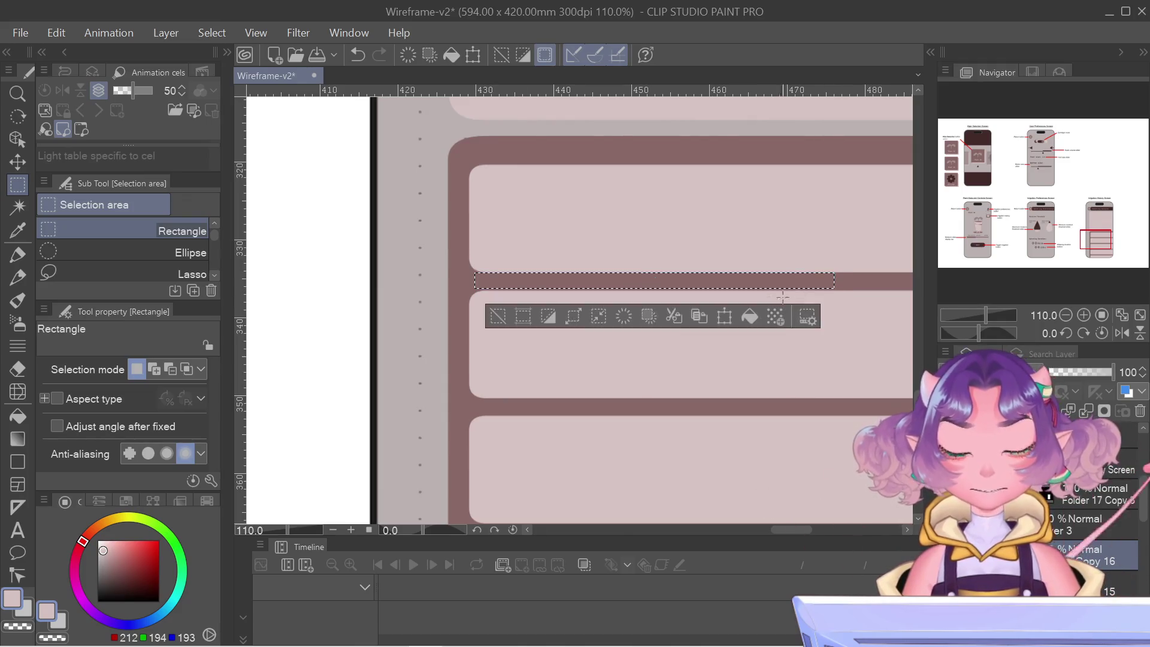
pyautogui.scroll(2, 488, 201)
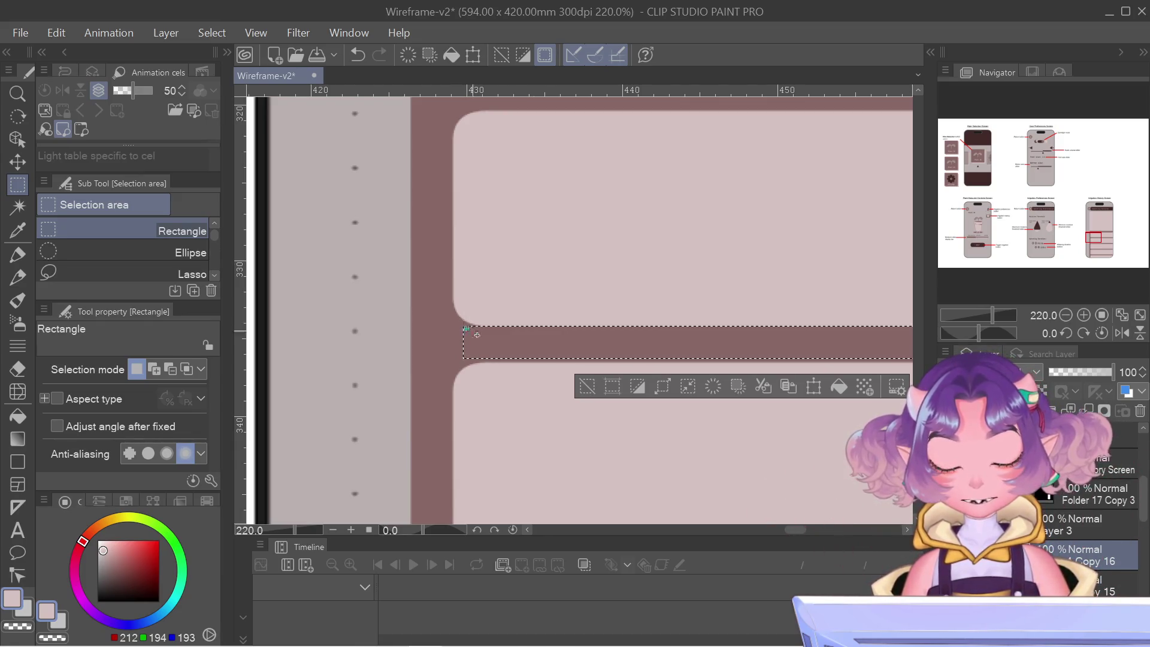
pyautogui.hscroll(5, 535, 351)
pyautogui.hscroll(1, 535, 351)
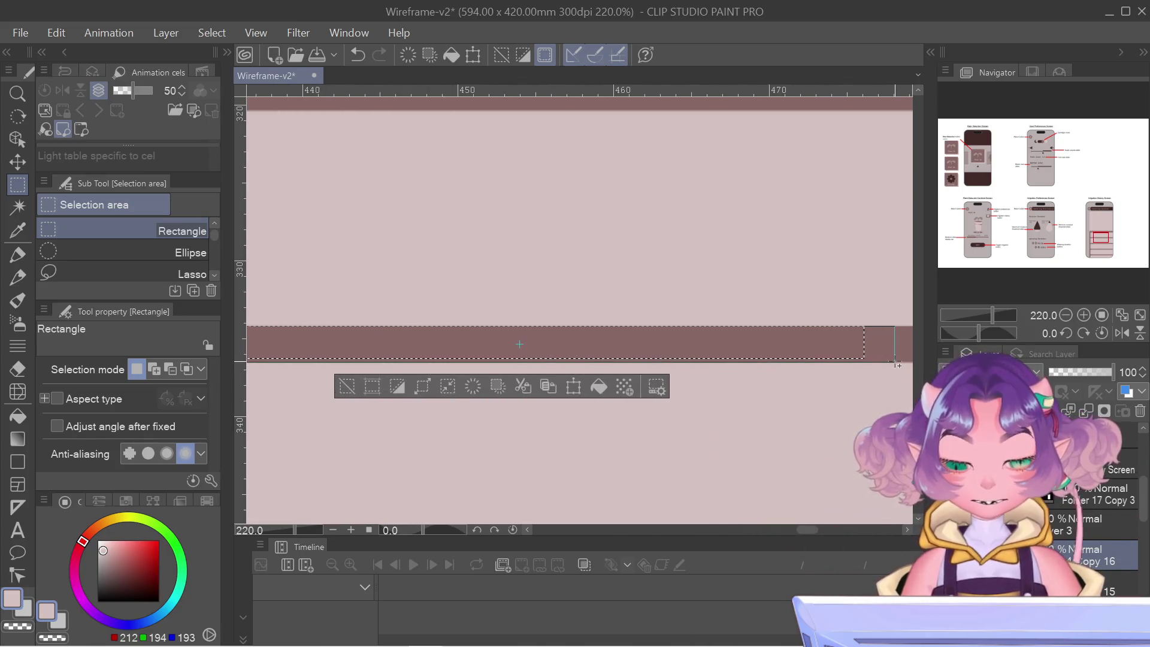
pyautogui.moveTo(897, 365); pyautogui.dragTo(895, 361)
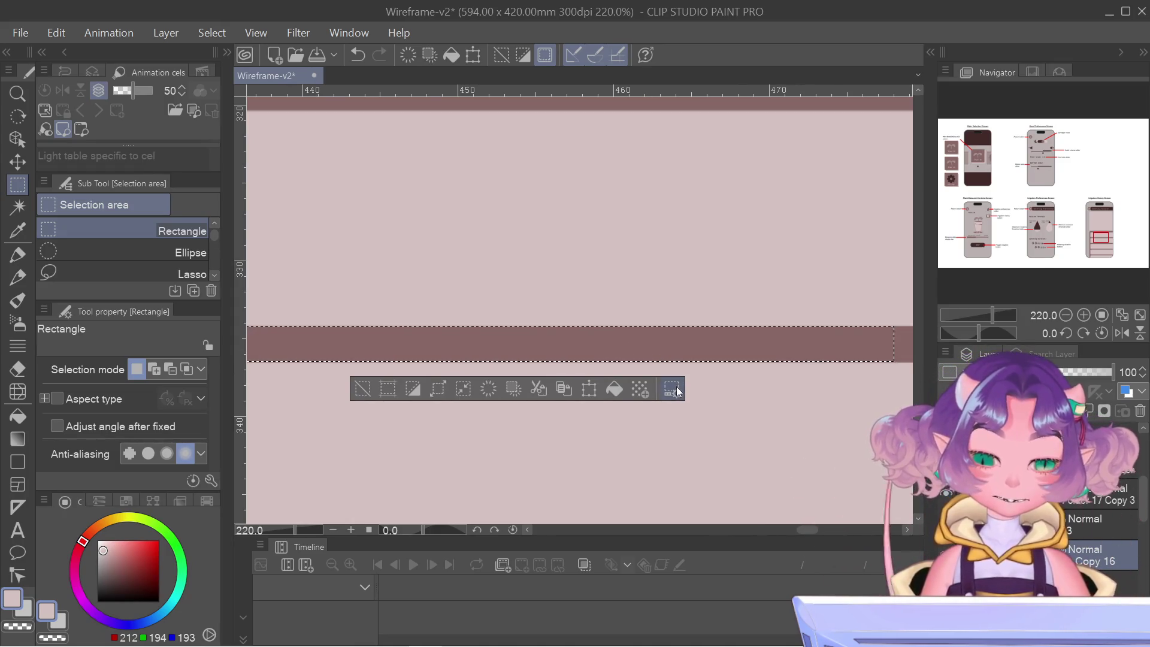
pyautogui.scroll(5, 330, 365)
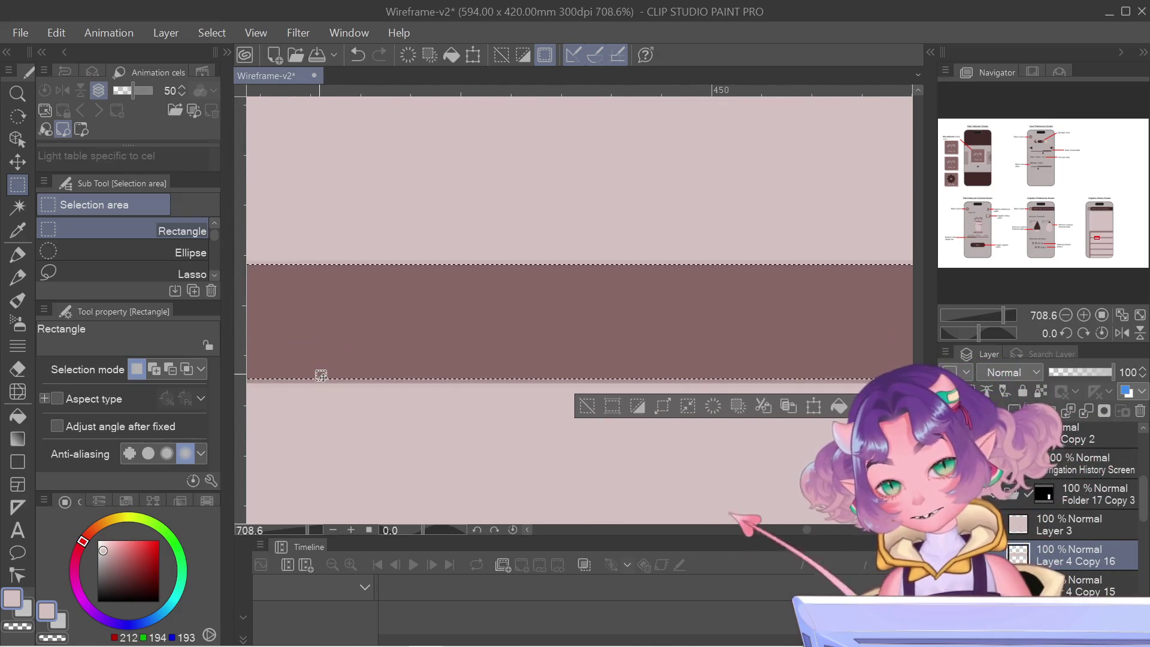
pyautogui.scroll(-8, 321, 376)
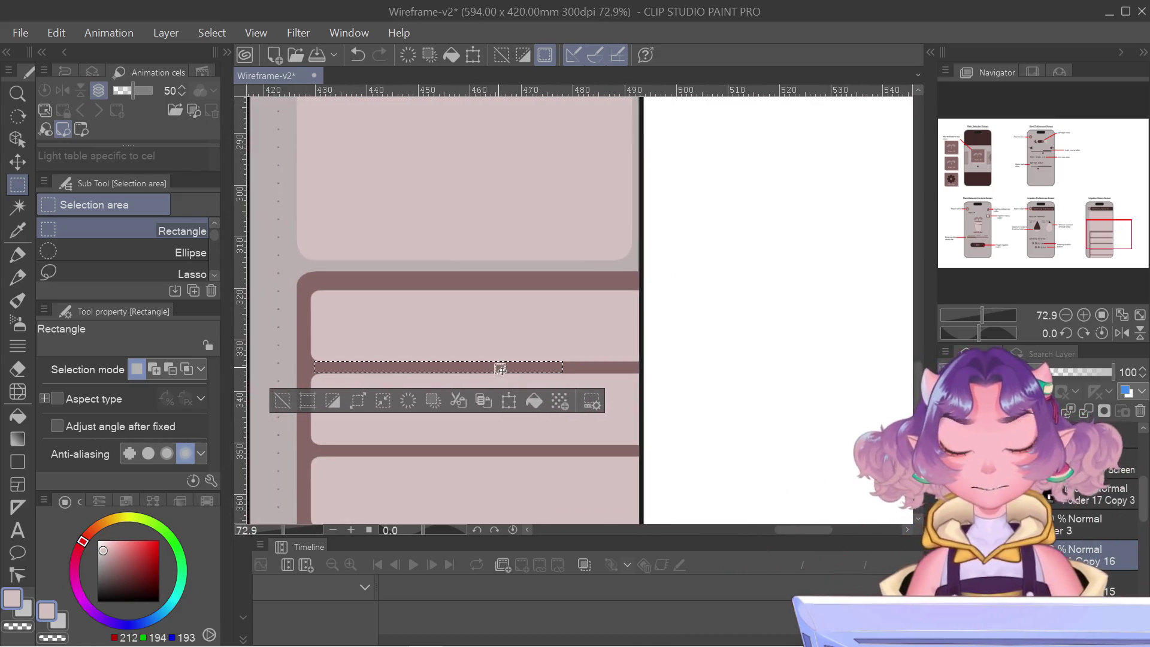
pyautogui.moveTo(1125, 246)
pyautogui.mouseDown()
pyautogui.moveTo(1094, 252)
pyautogui.moveTo(1114, 256)
pyautogui.mouseUp()
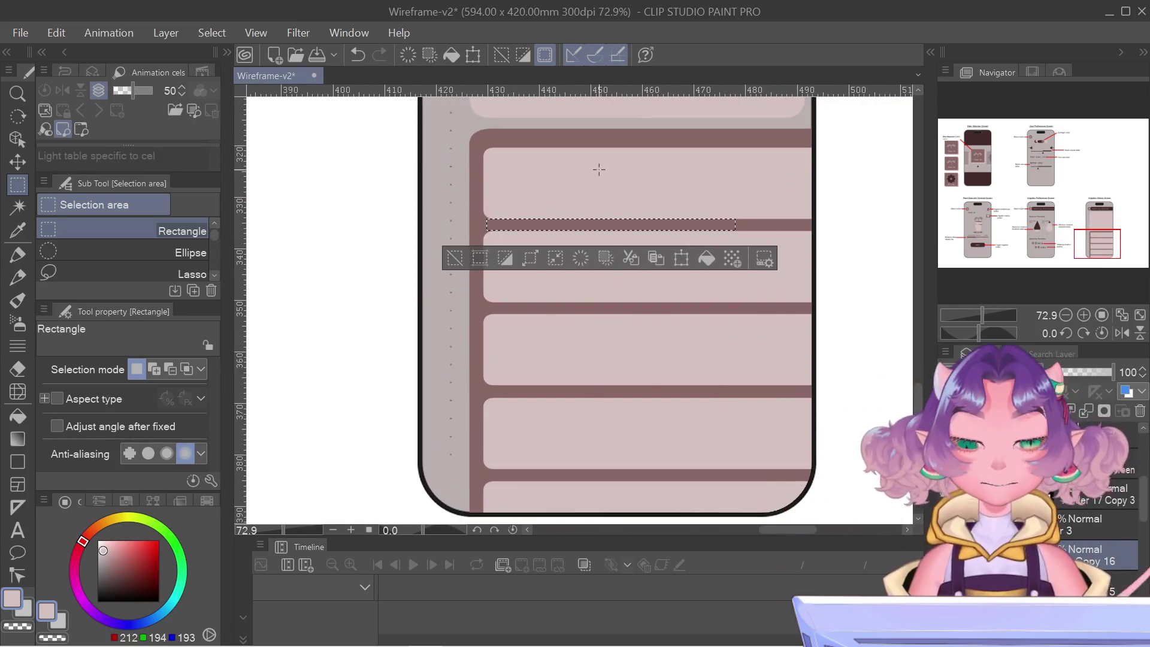
pyautogui.scroll(1, 599, 170)
pyautogui.scroll(1, 599, 170)
pyautogui.press('Down')
pyautogui.press('Down')
pyautogui.press('Down')
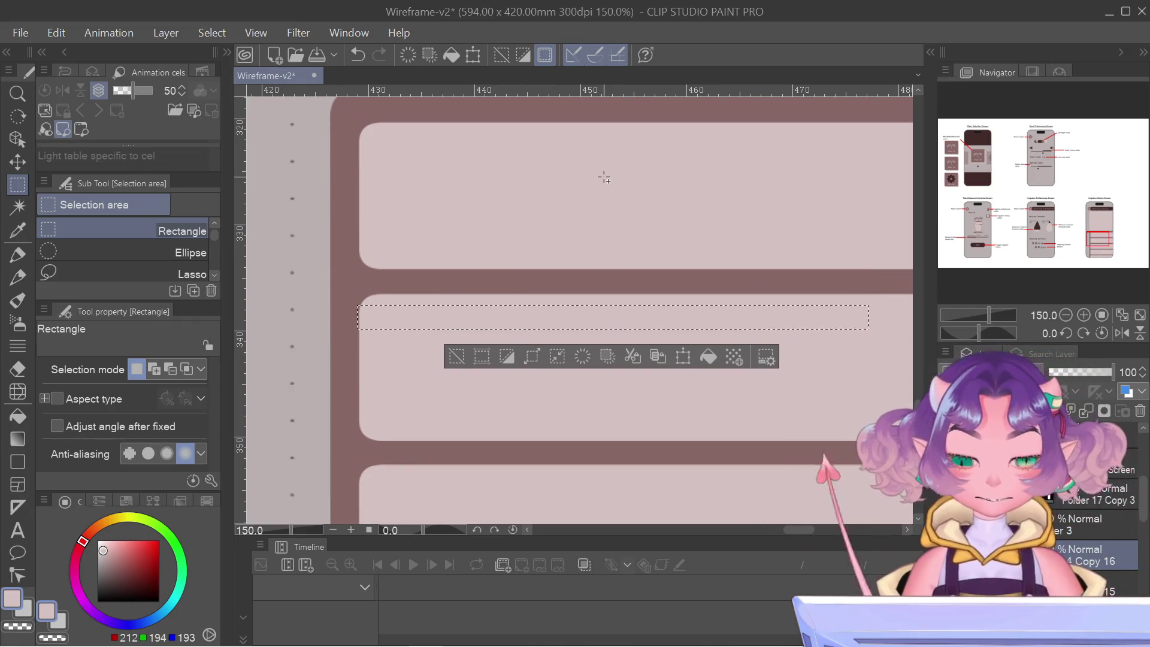
pyautogui.press('Up')
pyautogui.press('Up')
pyautogui.press('Up')
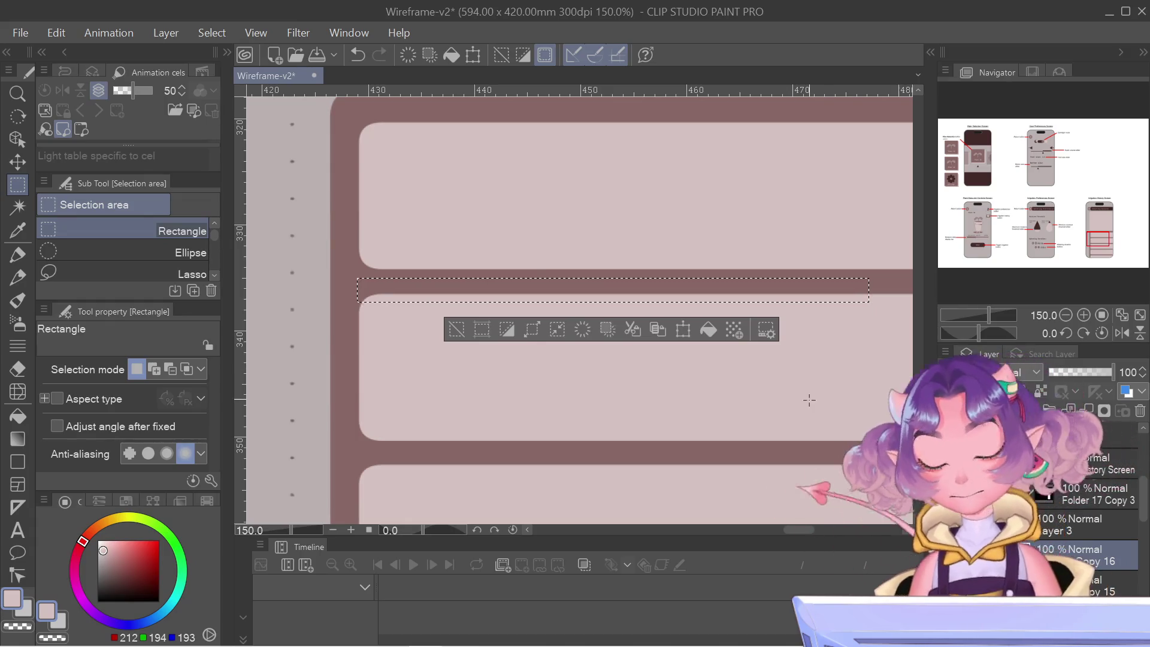
pyautogui.press('Right')
pyautogui.press('Up')
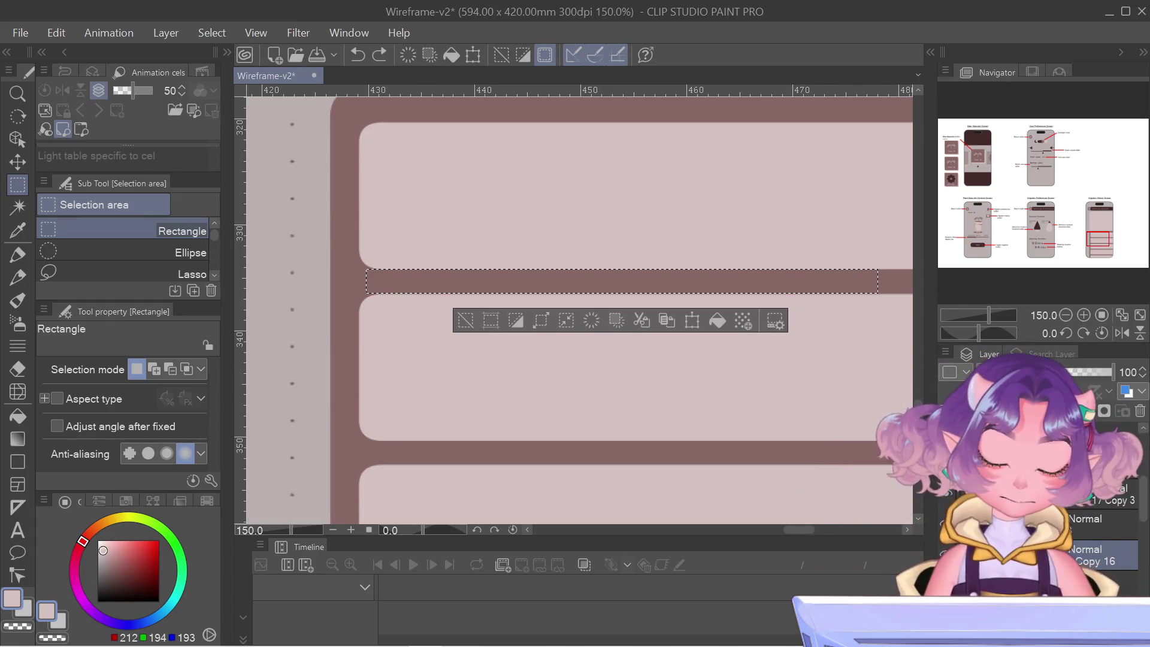
# - Fill the selected strip with pure red and clear the selection
pyautogui.press('g')
pyautogui.press('g')
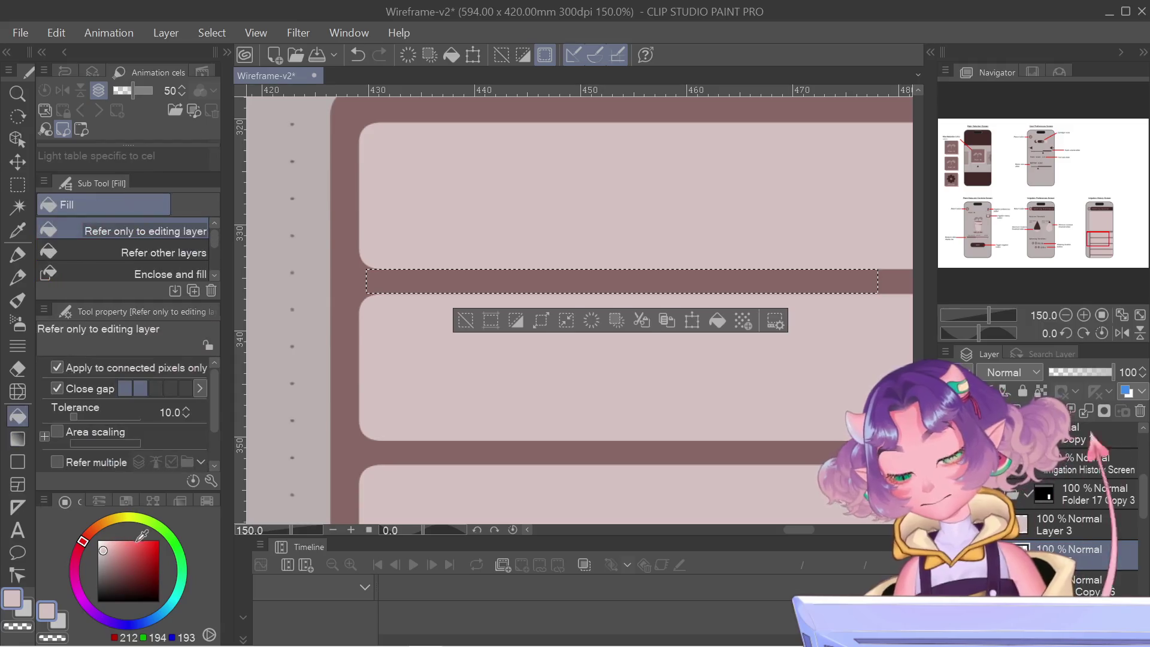
pyautogui.moveTo(150, 542); pyautogui.dragTo(173, 533)
pyautogui.click(443, 281)
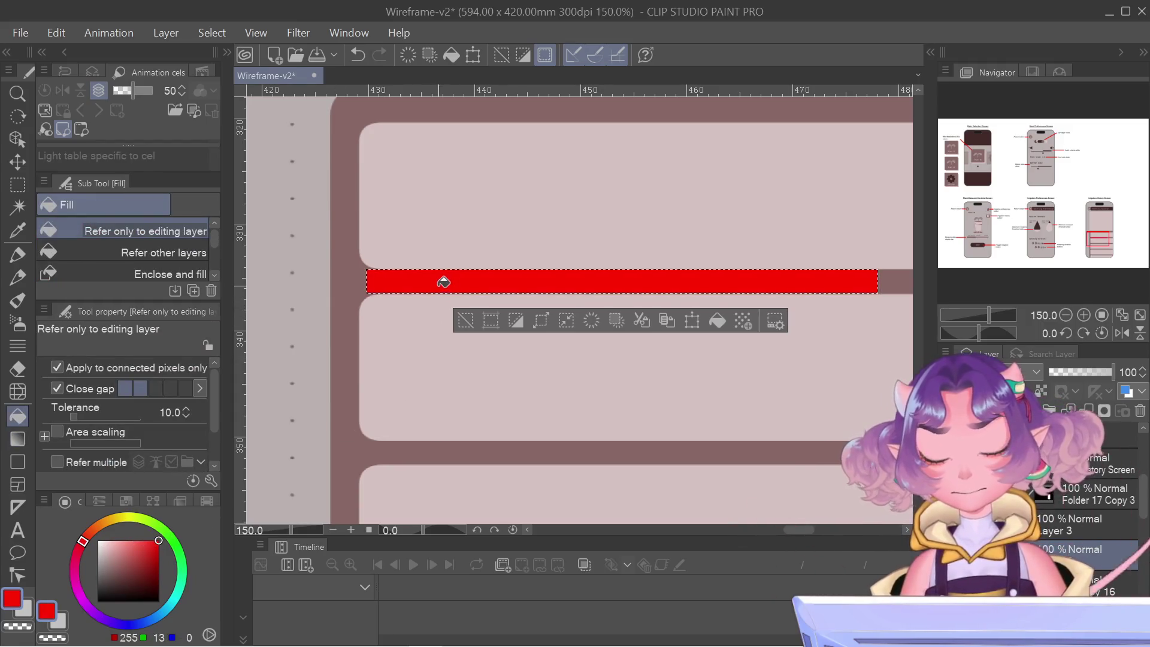
pyautogui.press('m')
pyautogui.hotkey('ctrl', 'd')
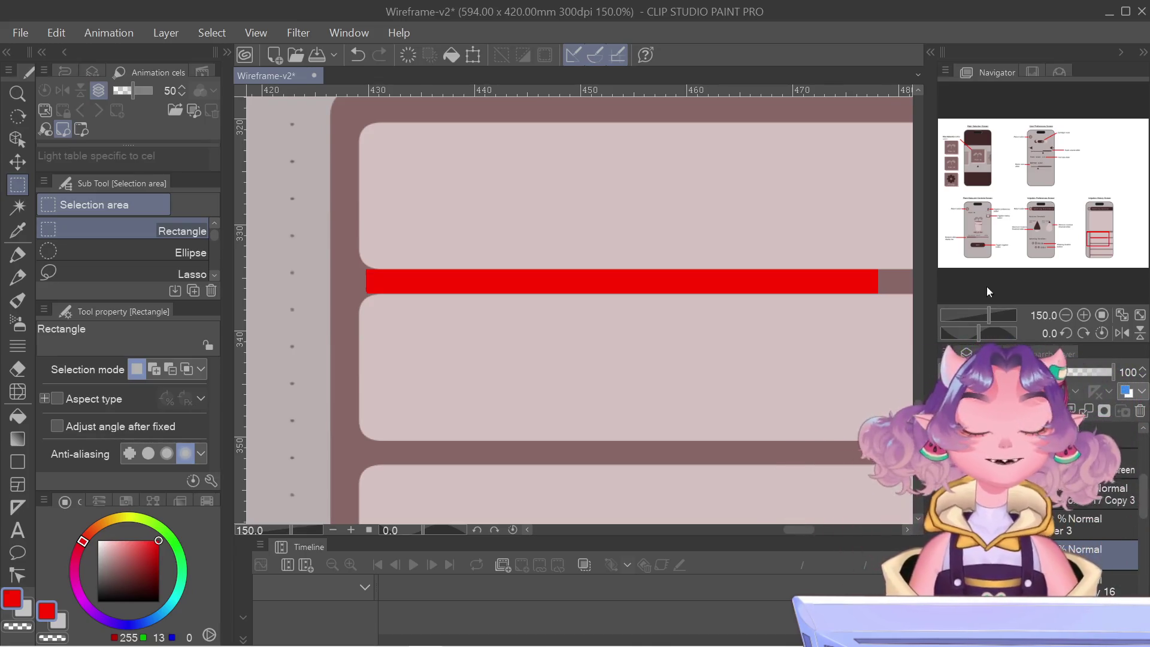
pyautogui.moveTo(1099, 238); pyautogui.dragTo(1101, 242)
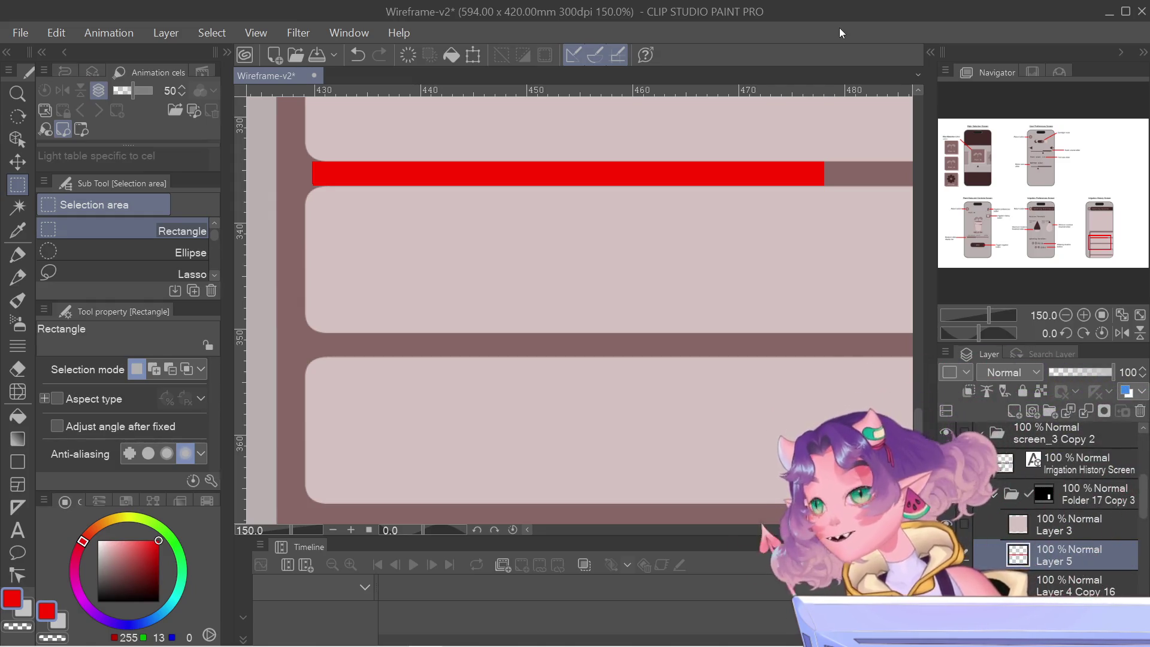
# - Duplicate the red strip's layer via the Layer panel context menu
pyautogui.rightClick(1054, 554)
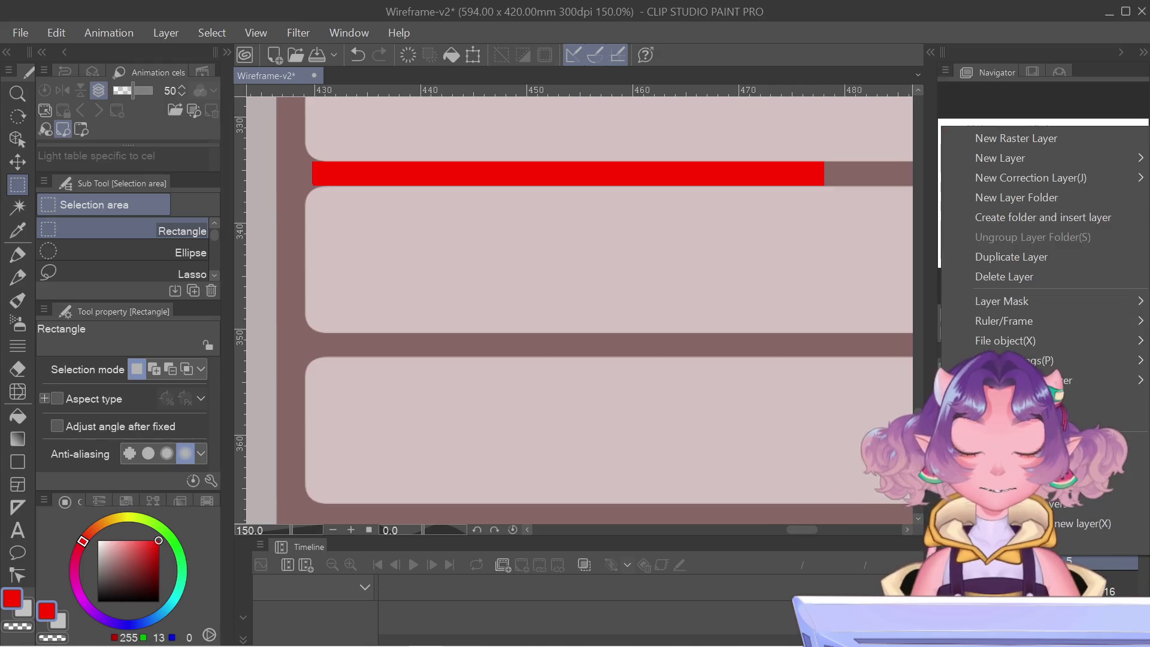
pyautogui.click(1005, 263)
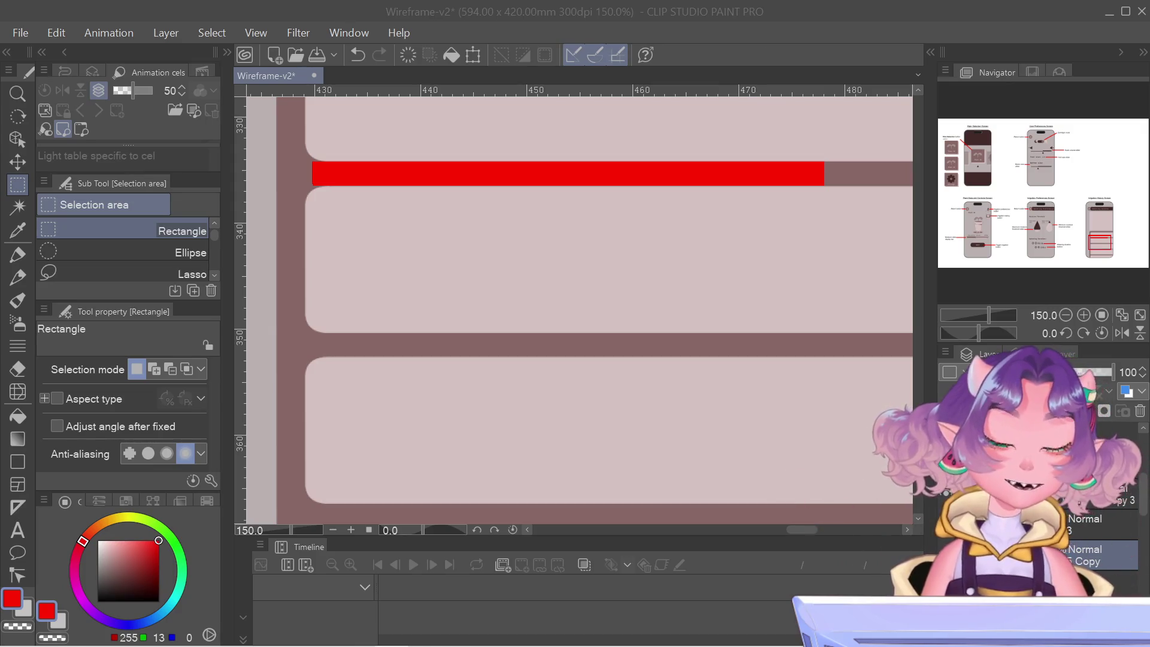
# - Move the copied red strip down into the gap below the second row
pyautogui.click(818, 272)
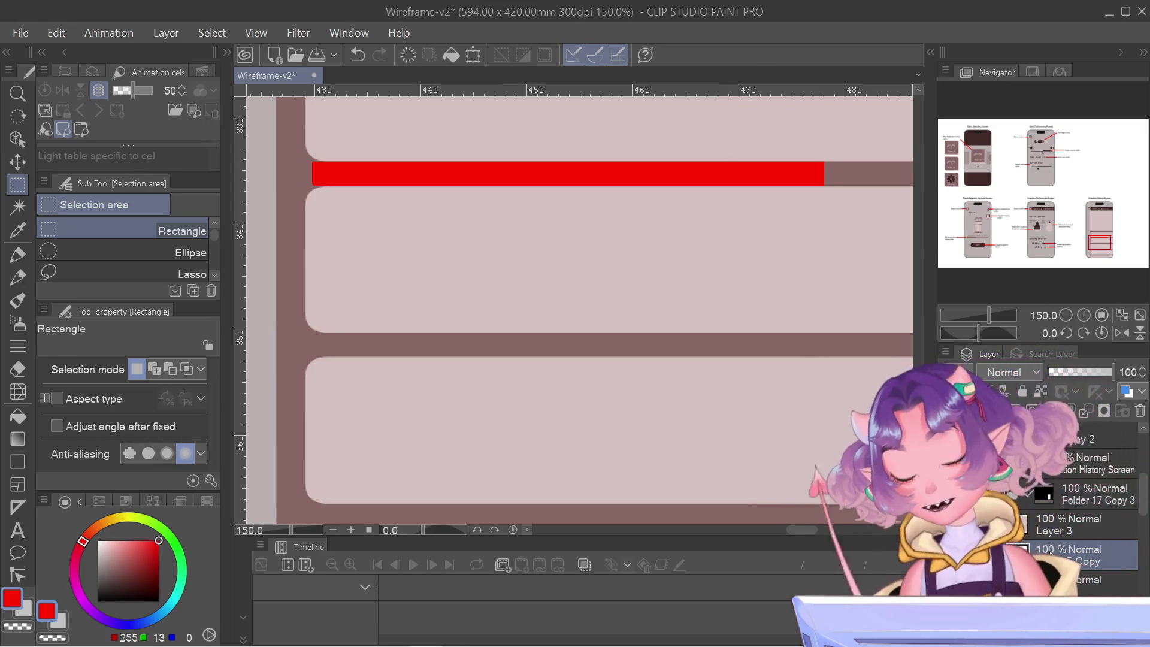
pyautogui.hotkey('ctrl', 't')
pyautogui.press('Down')
pyautogui.press('Down')
pyautogui.press('Down')
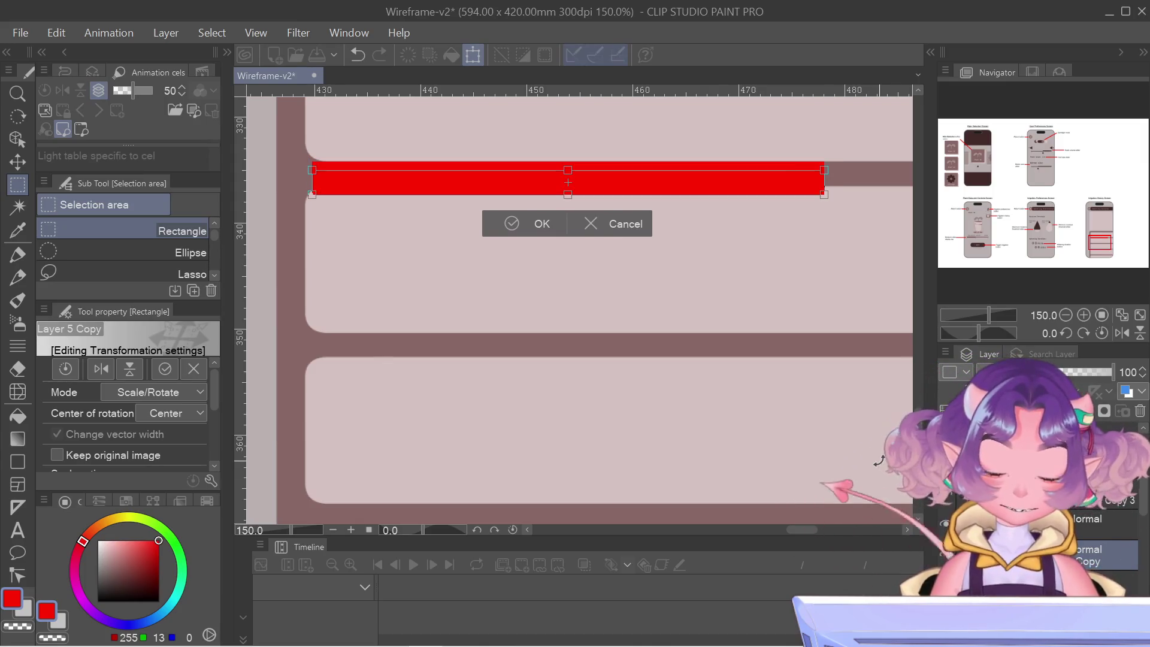
pyautogui.press('Up')
pyautogui.press('Up')
pyautogui.press('Up')
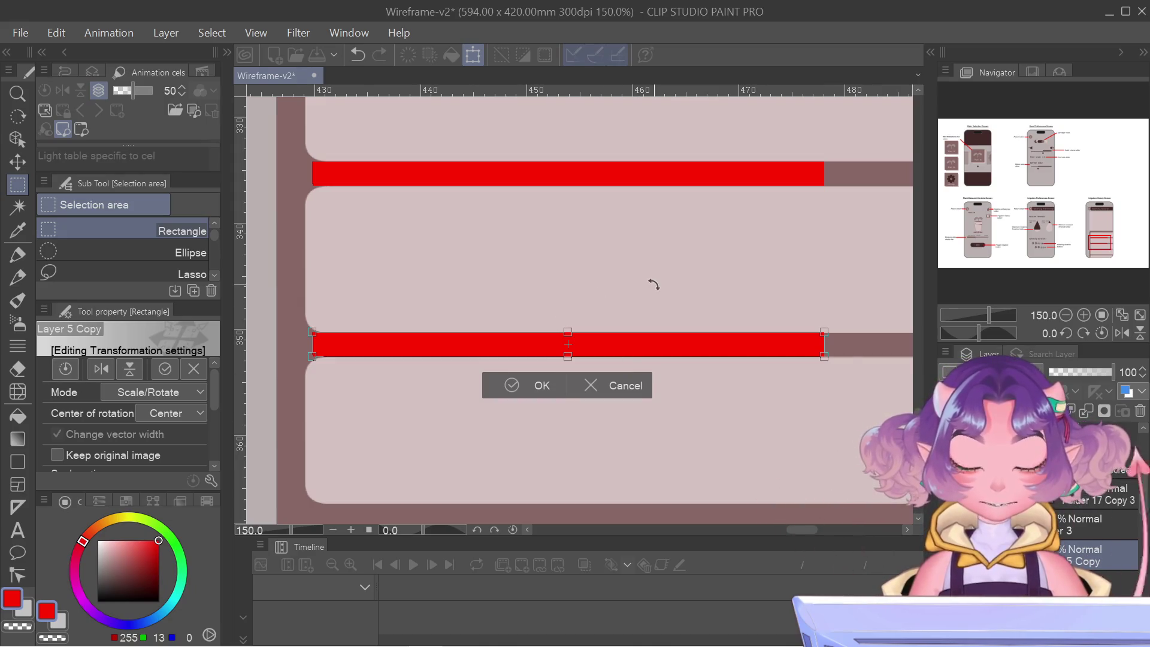
pyautogui.press('Down')
pyautogui.press('Return')
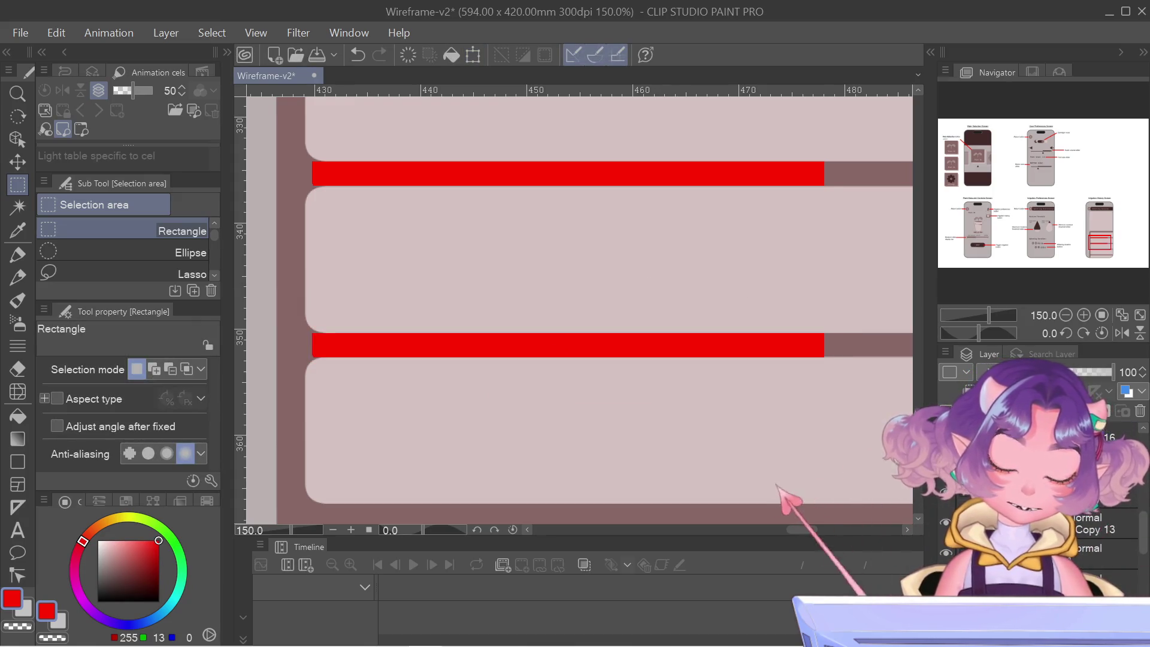
pyautogui.hotkey('ctrl', 'z')
pyautogui.hotkey('ctrl', 'y')
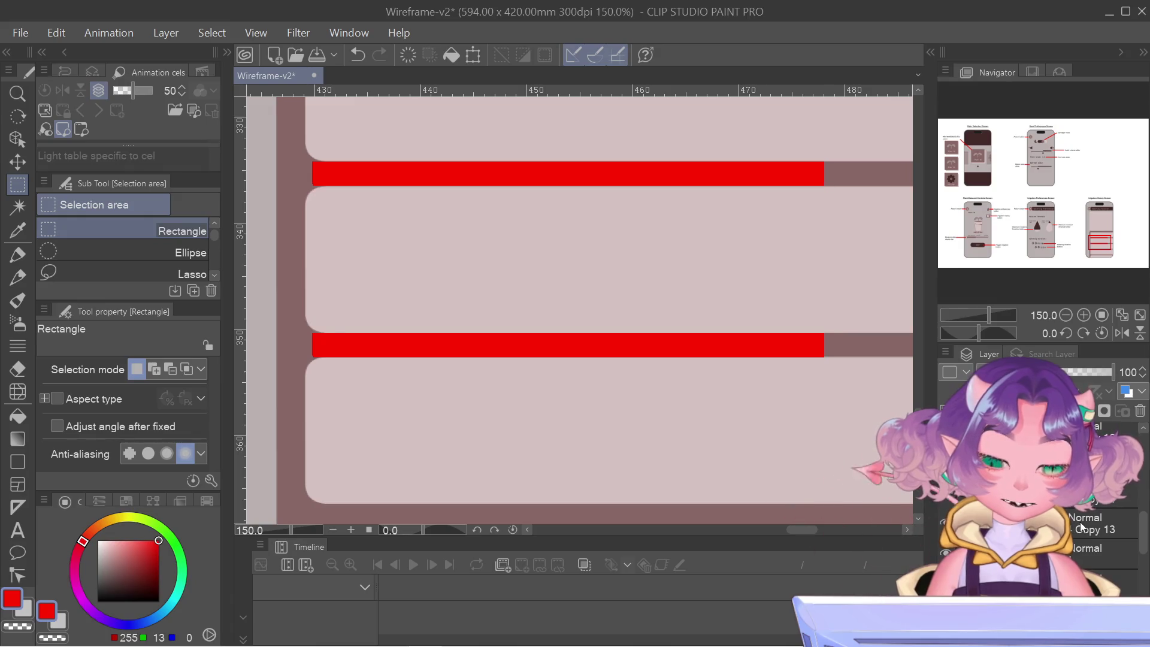
pyautogui.scroll(3, 725, 232)
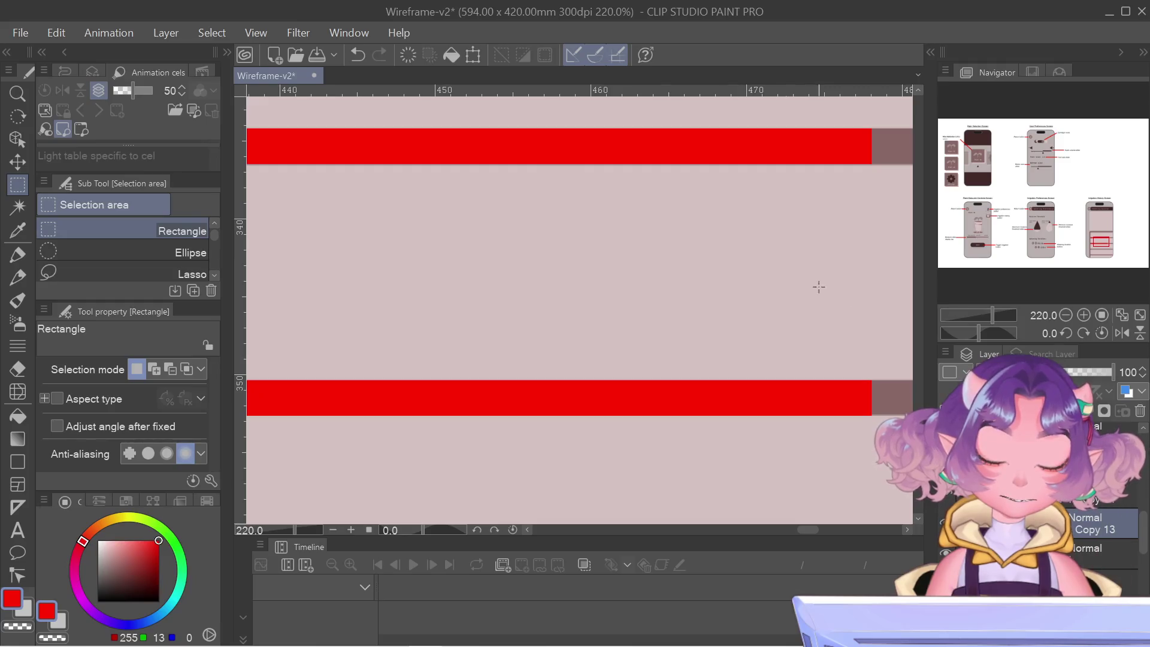
pyautogui.scroll(-2, 755, 440)
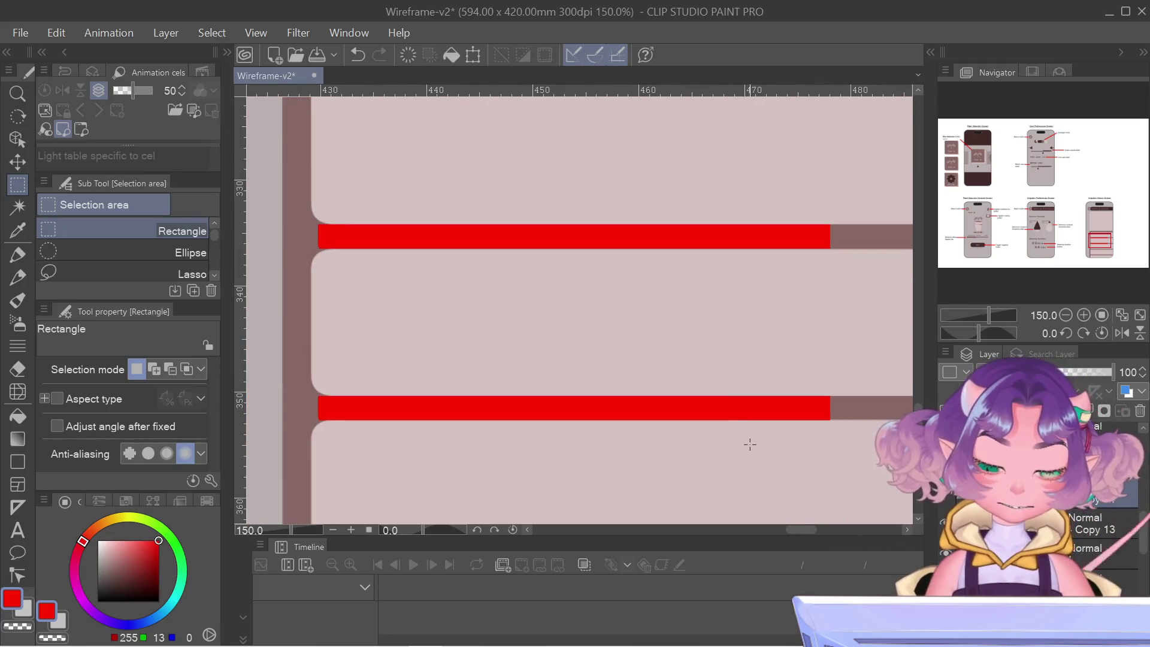
# - Open and confirm a transform on the row below the lower strip, then pan to the list's top
pyautogui.hotkey('ctrl', 't')
pyautogui.scroll(4, 845, 433)
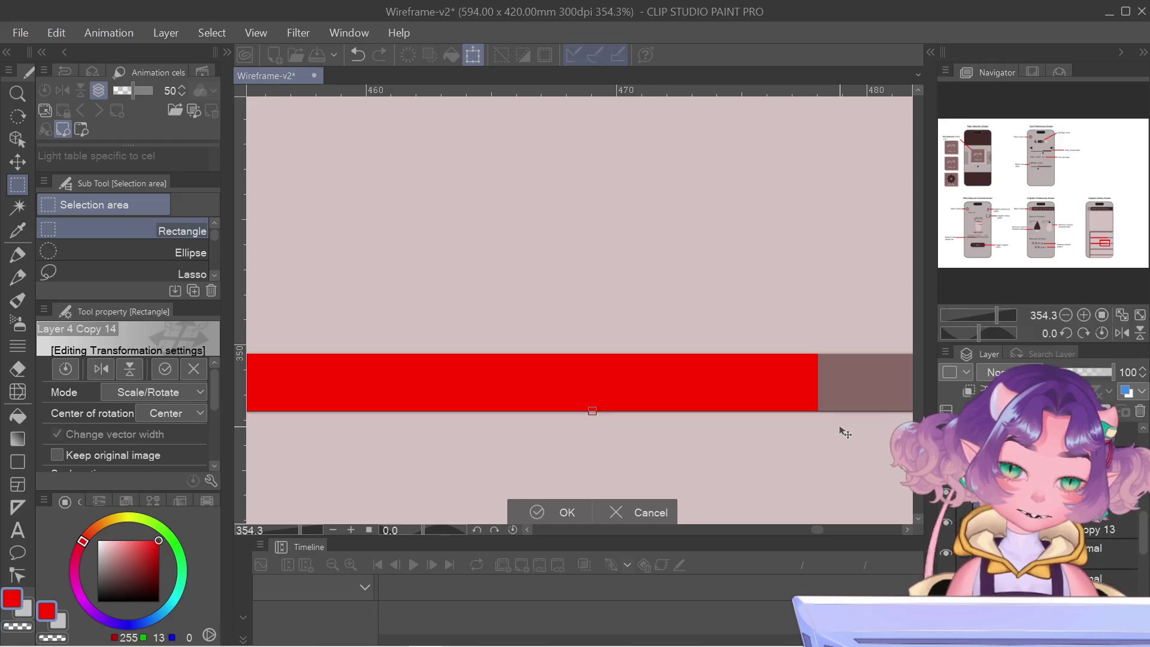
pyautogui.press('Return')
pyautogui.scroll(-5, 842, 422)
pyautogui.moveTo(718, 442); pyautogui.dragTo(686, 261)
pyautogui.scroll(2, 1049, 533)
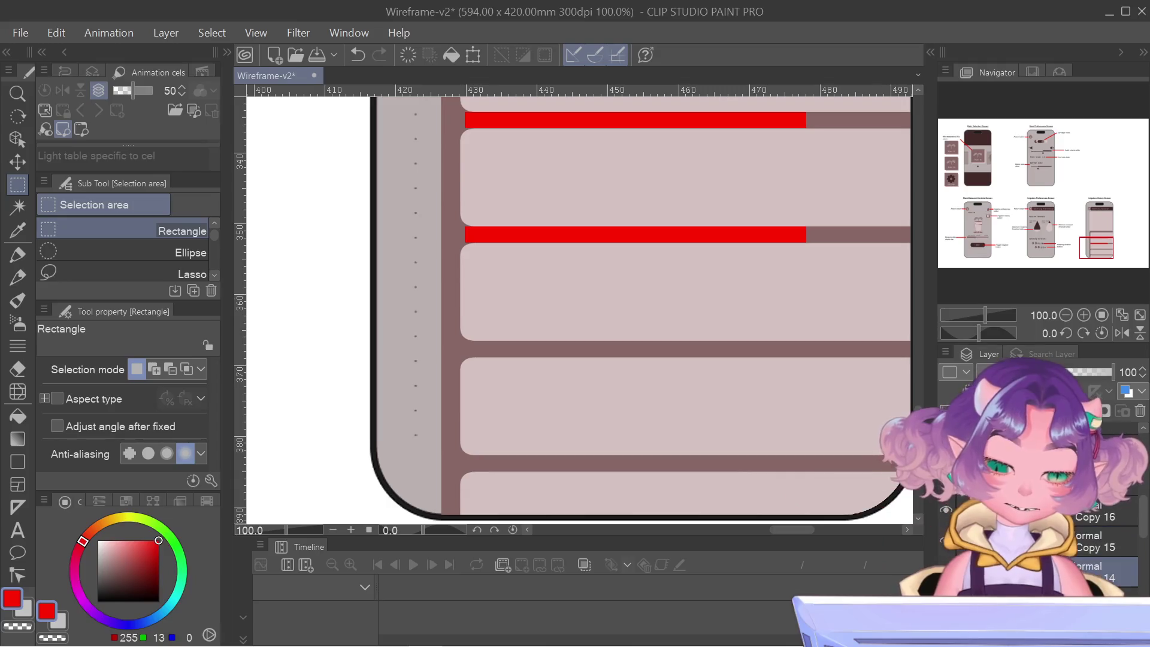
# - Drag the second red bar down onto the next row divider and commit its position
pyautogui.hotkey('ctrl', 't')
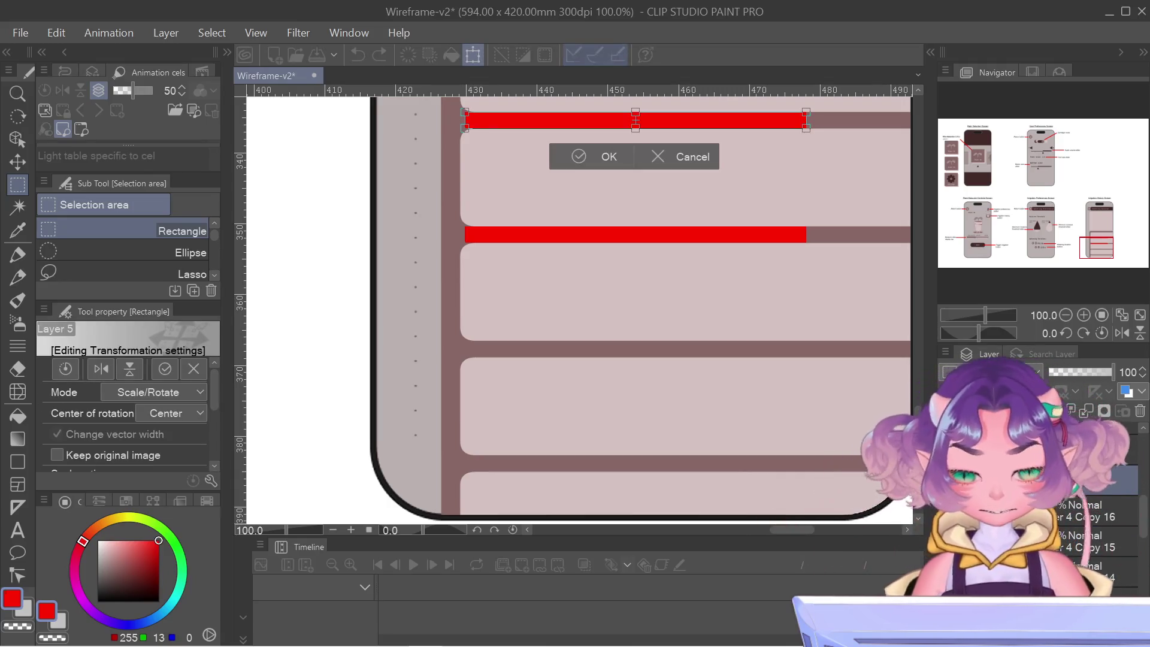
pyautogui.press('Return')
pyautogui.hotkey('ctrl', 't')
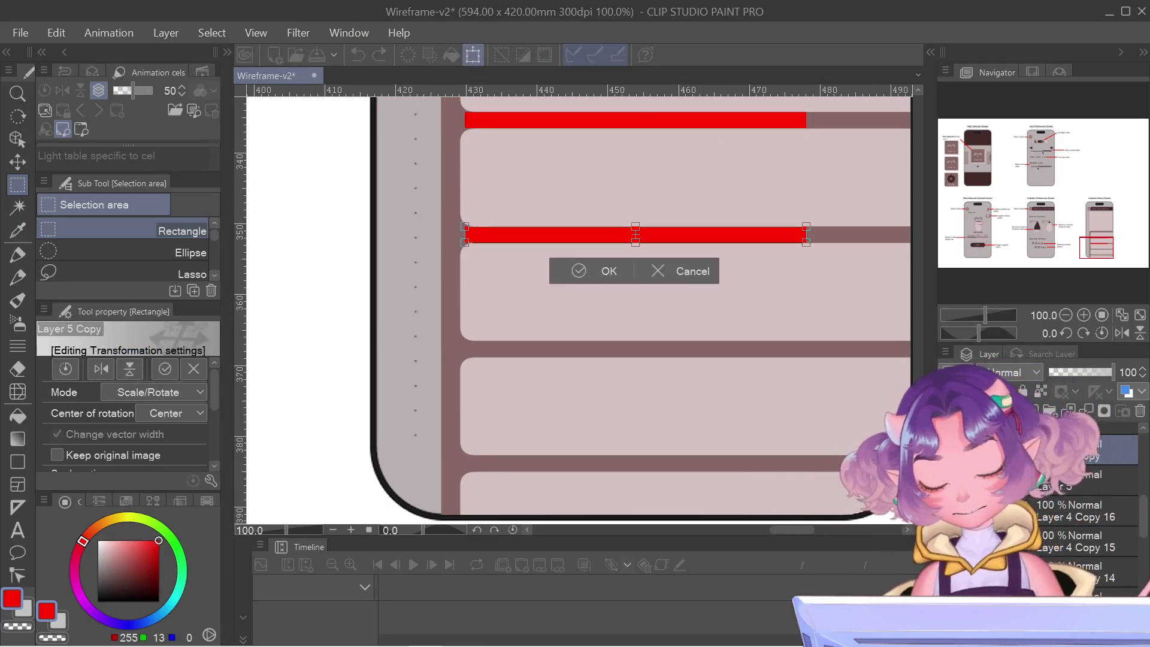
pyautogui.moveTo(636, 242); pyautogui.dragTo(635, 348)
pyautogui.scroll(2, 712, 293)
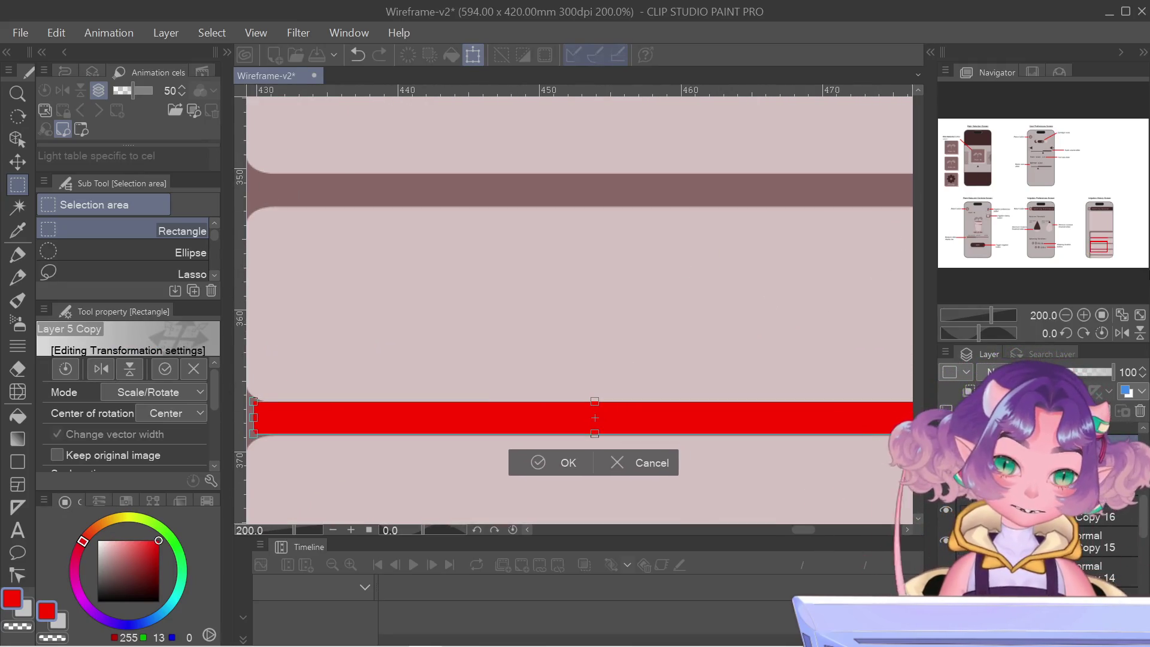
pyautogui.moveTo(1101, 247); pyautogui.dragTo(1111, 245)
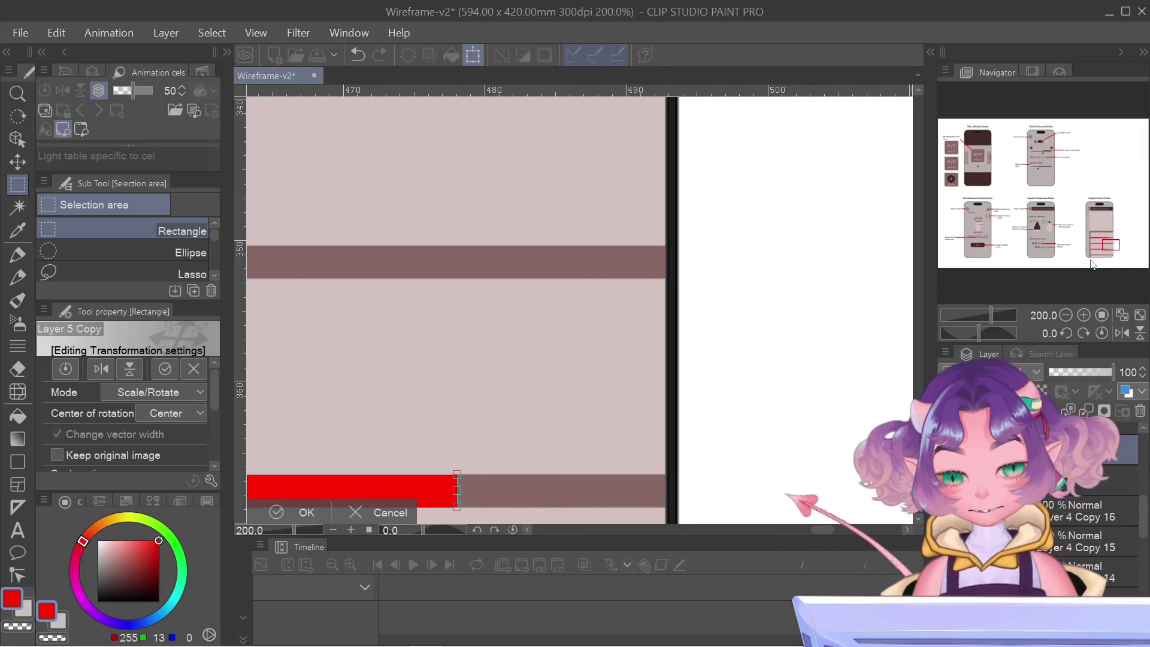
pyautogui.press('Return')
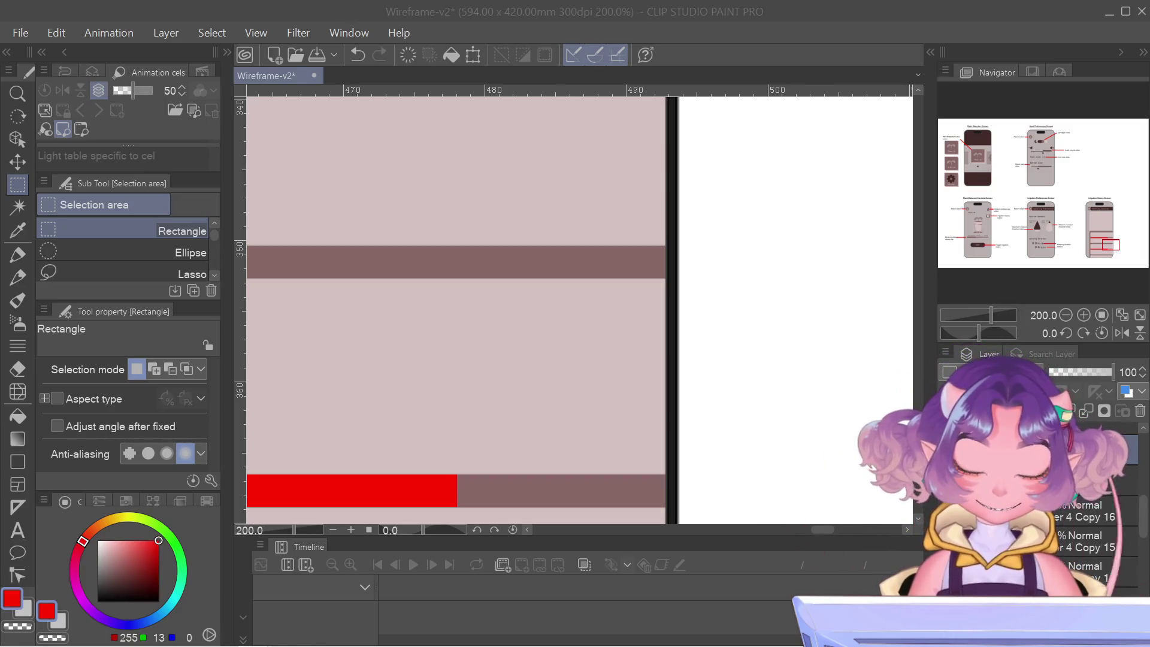
pyautogui.scroll(-4, 659, 429)
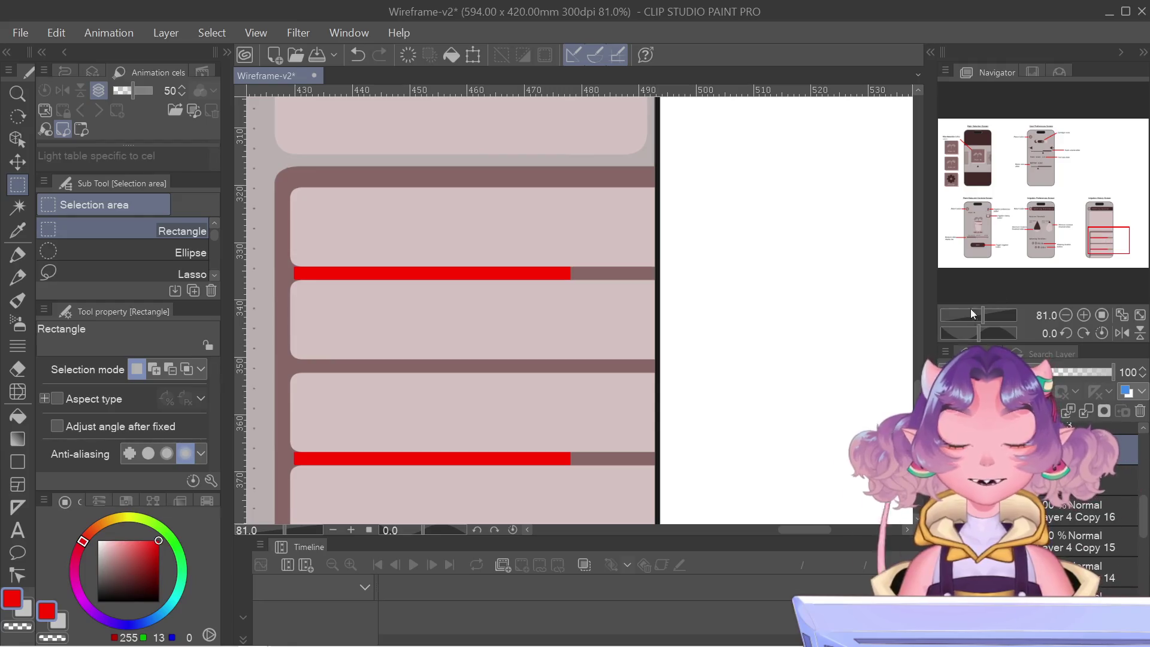
# - Recommit the lower red bar's transform, then hide both red bar layers
pyautogui.scroll(3, 464, 475)
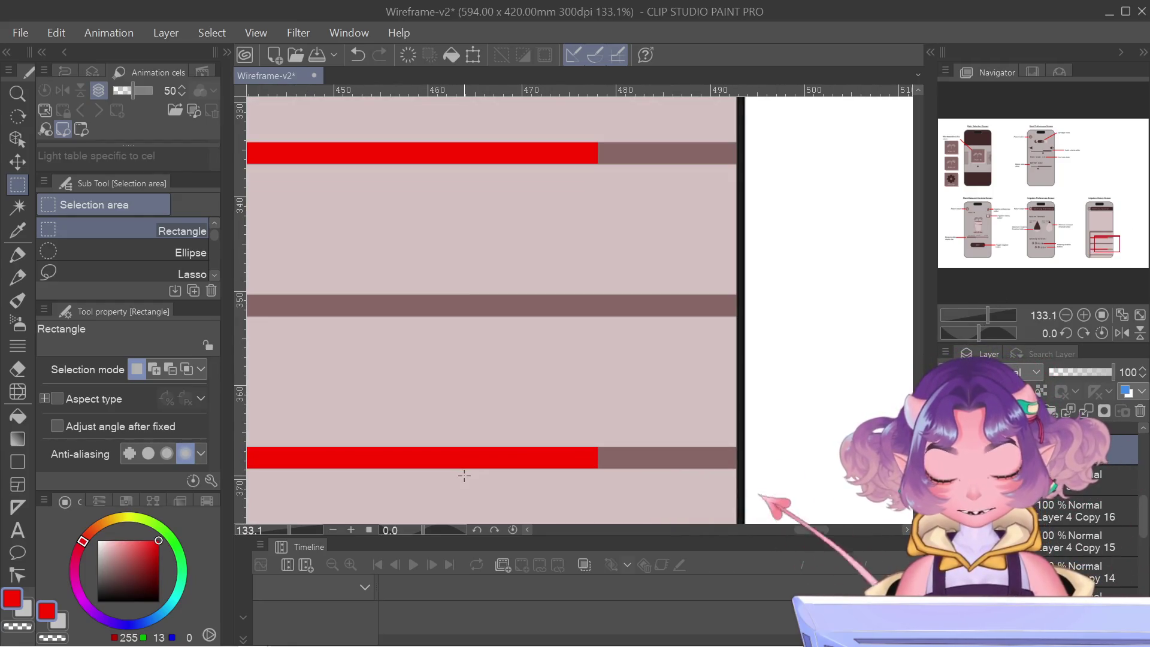
pyautogui.scroll(-3, 464, 475)
pyautogui.moveTo(1104, 234); pyautogui.dragTo(1097, 265)
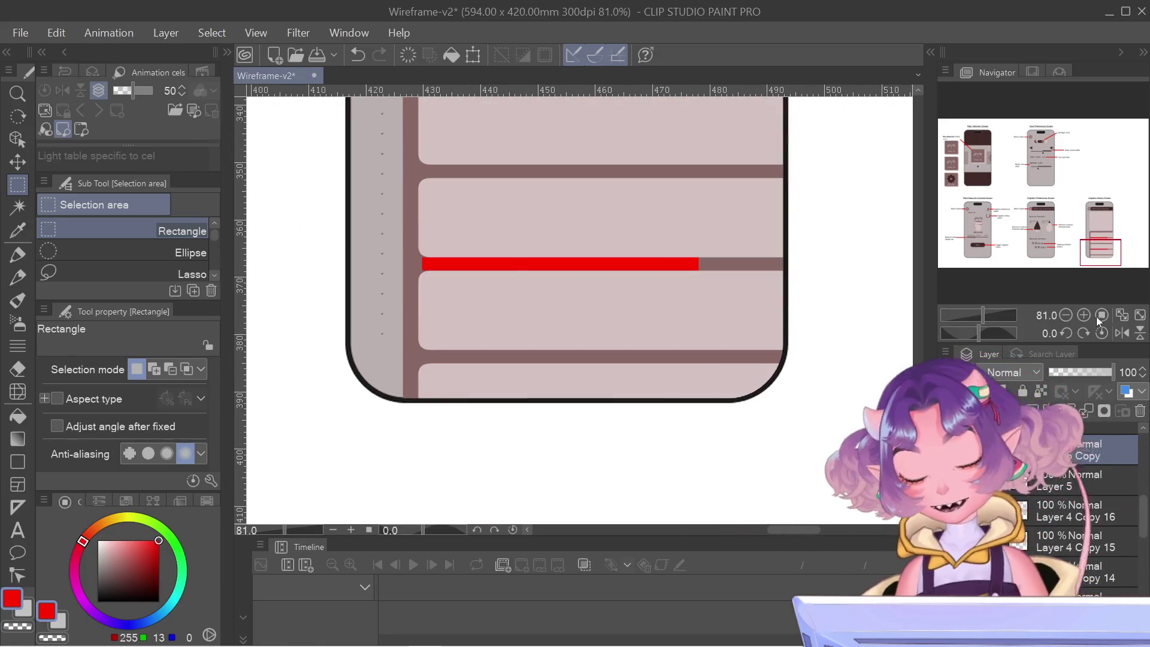
pyautogui.hotkey('ctrl', 't')
pyautogui.press('Return')
pyautogui.scroll(-2, 1105, 223)
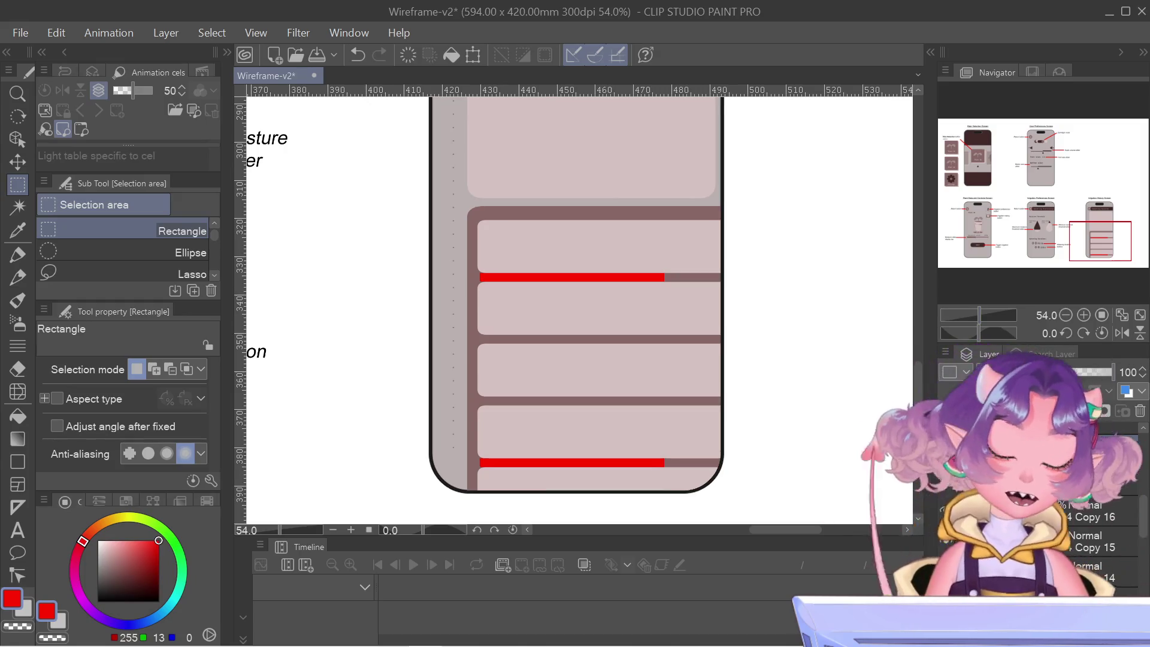
pyautogui.click(944, 473)
pyautogui.click(944, 474)
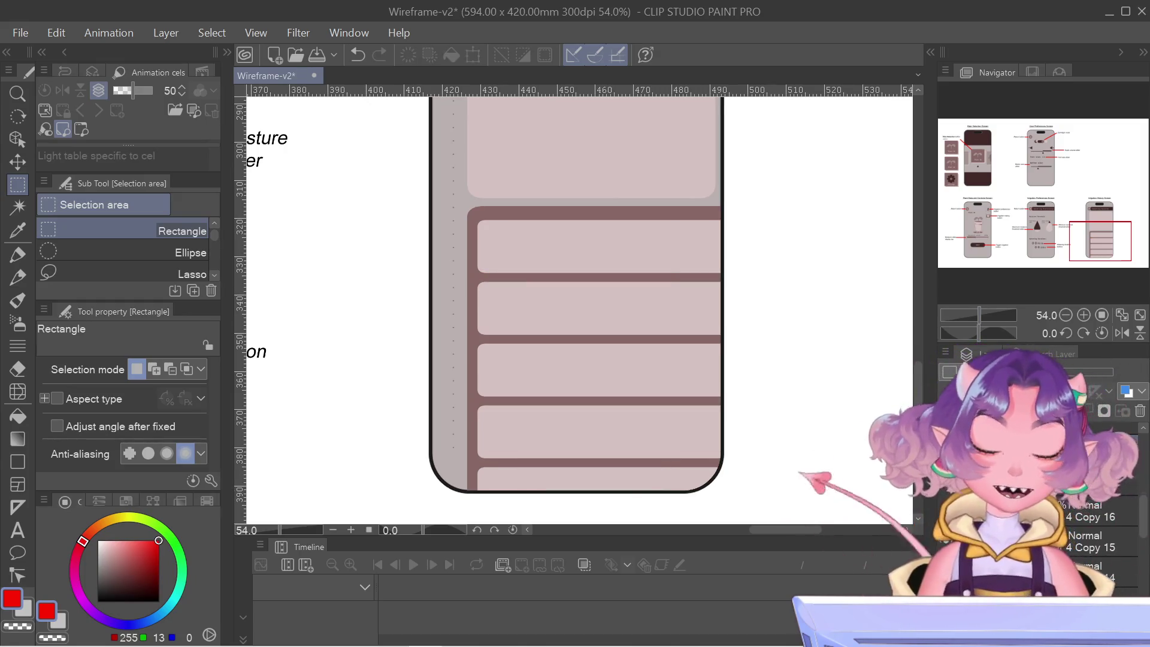
# - Zoom out to both phone screens and delete the leftover red guide bar layer
pyautogui.scroll(-1, 836, 410)
pyautogui.scroll(-1, 836, 410)
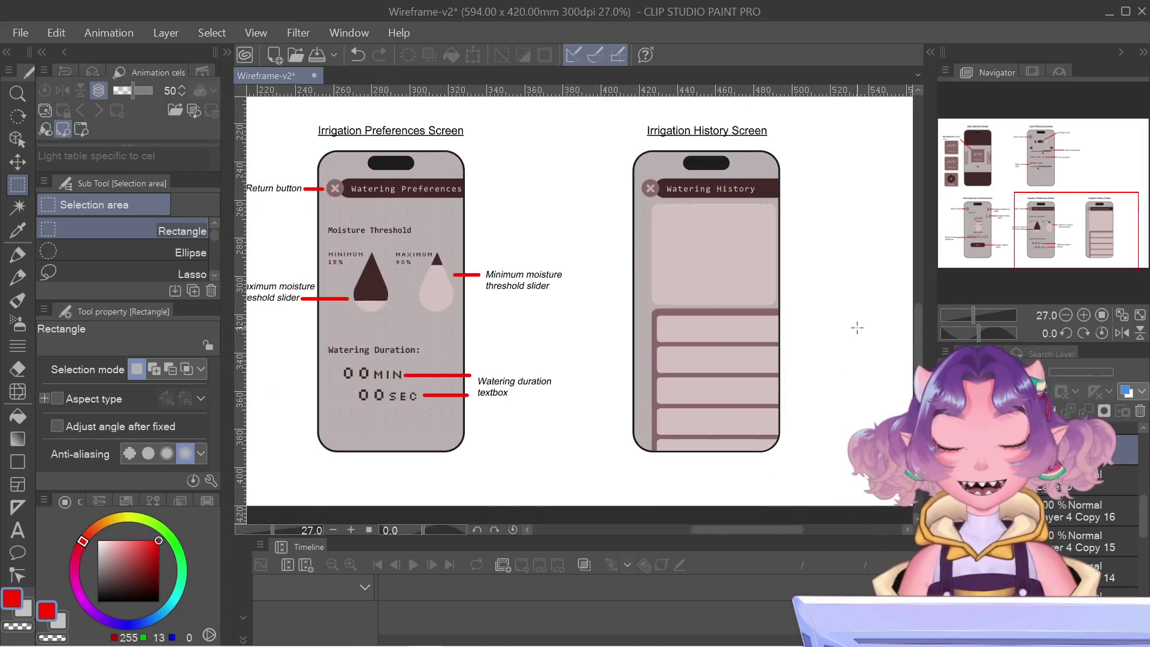
pyautogui.moveTo(1095, 222); pyautogui.dragTo(1112, 220)
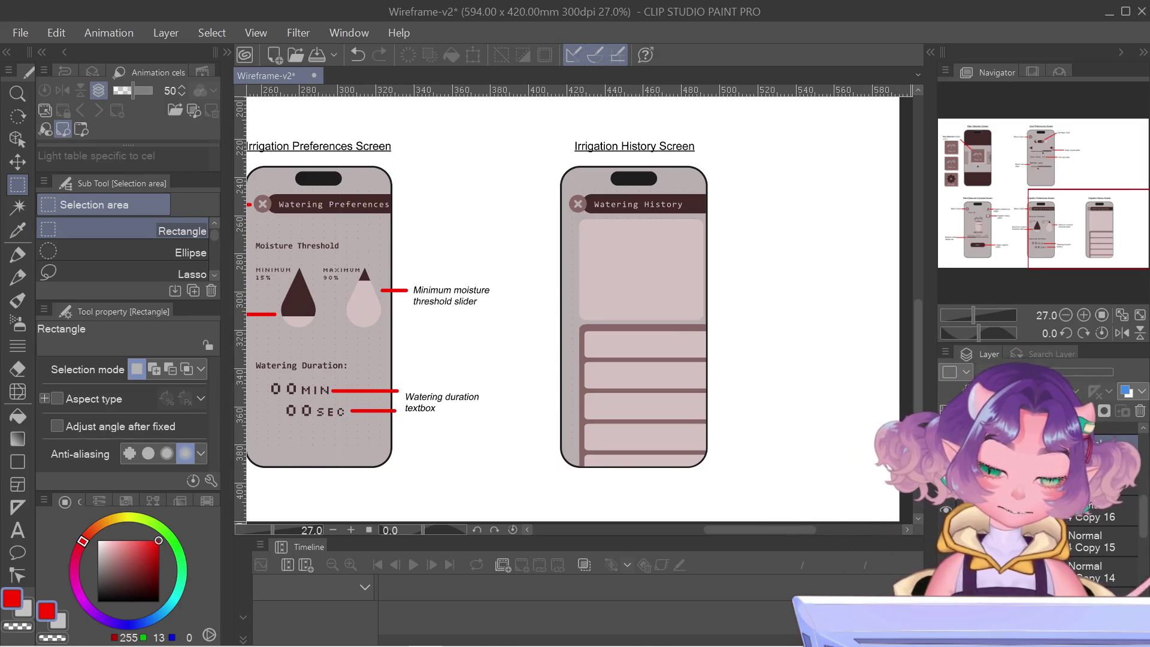
pyautogui.rightClick(1030, 456)
pyautogui.click(1004, 171)
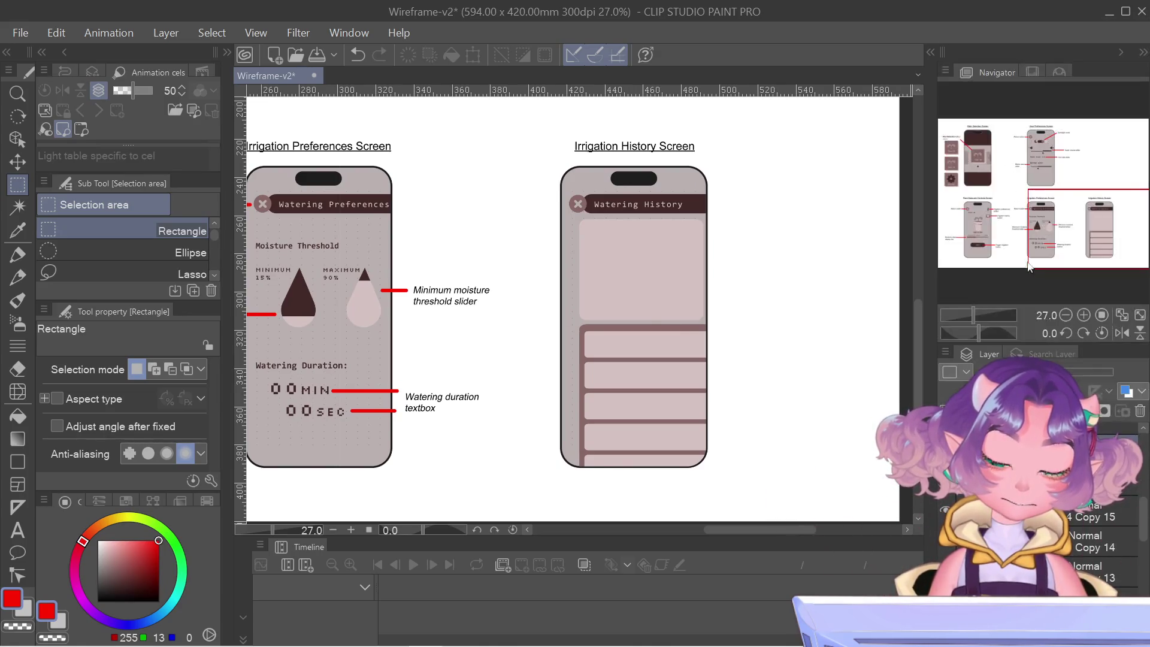
# - Try a thin selection strip at the list's right edge, then clear it
pyautogui.scroll(5, 613, 376)
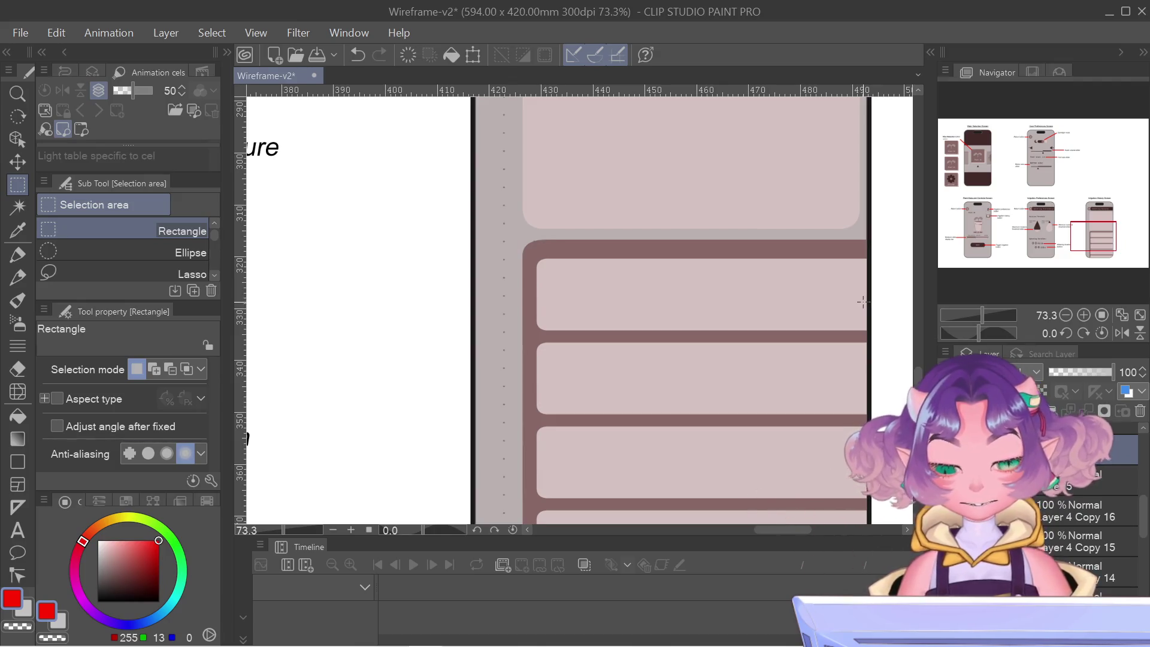
pyautogui.moveTo(861, 307); pyautogui.dragTo(854, 412)
pyautogui.hotkey('ctrl', 'd')
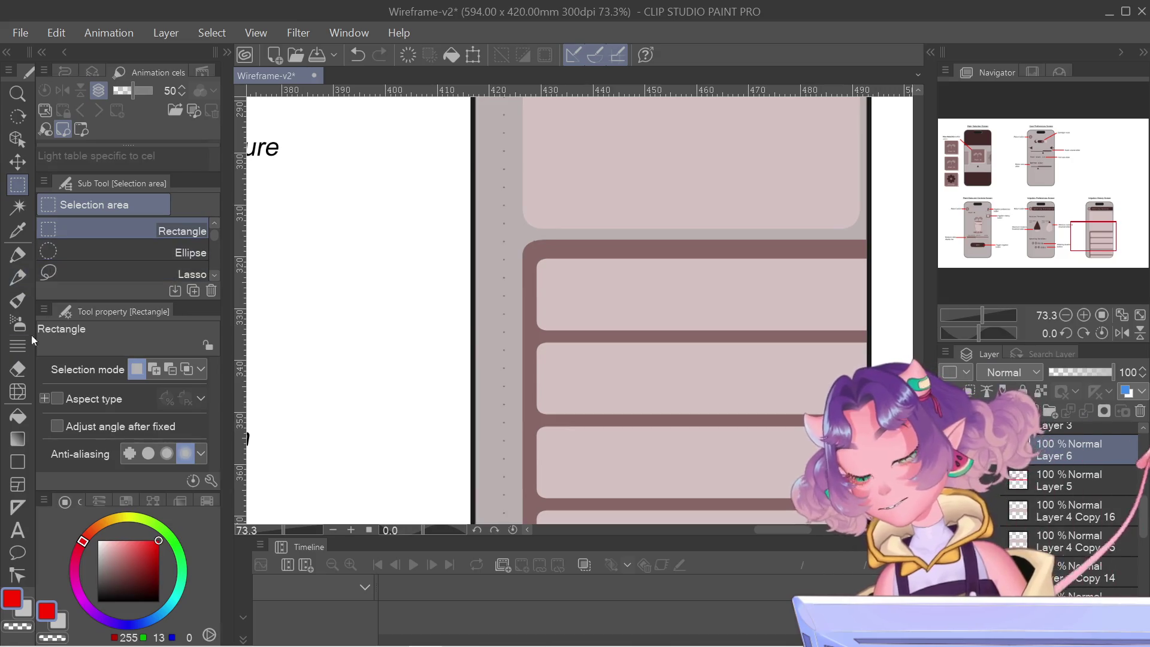
pyautogui.click(18, 439)
# - Draw a thin rounded-rectangle scrollbar at the first row's right edge, undoing the stray selection
pyautogui.click(17, 462)
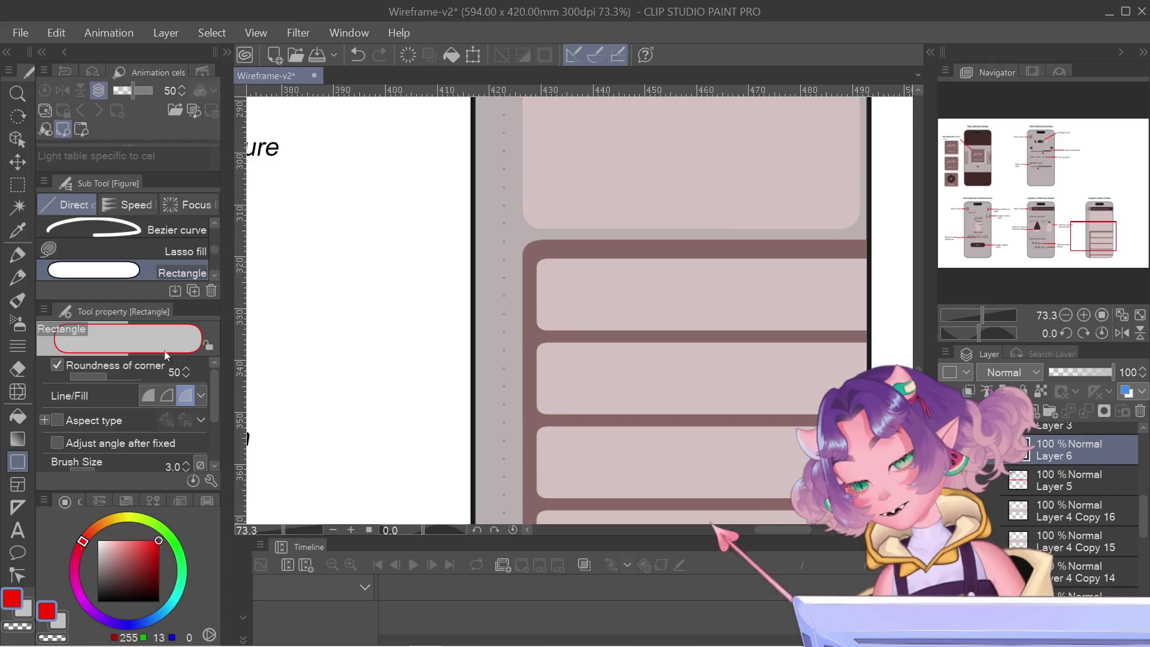
pyautogui.moveTo(856, 339); pyautogui.dragTo(858, 355)
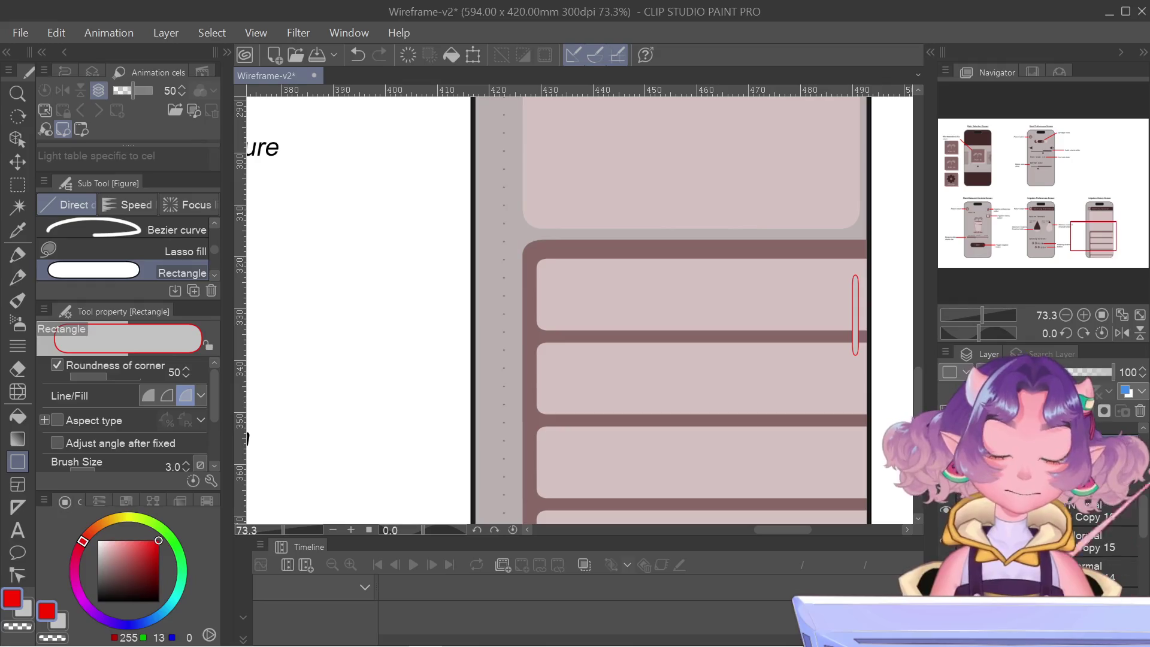
pyautogui.keyDown('ctrl'); pyautogui.click(971, 512); pyautogui.keyUp('ctrl')
pyautogui.hotkey('ctrl', 'z')
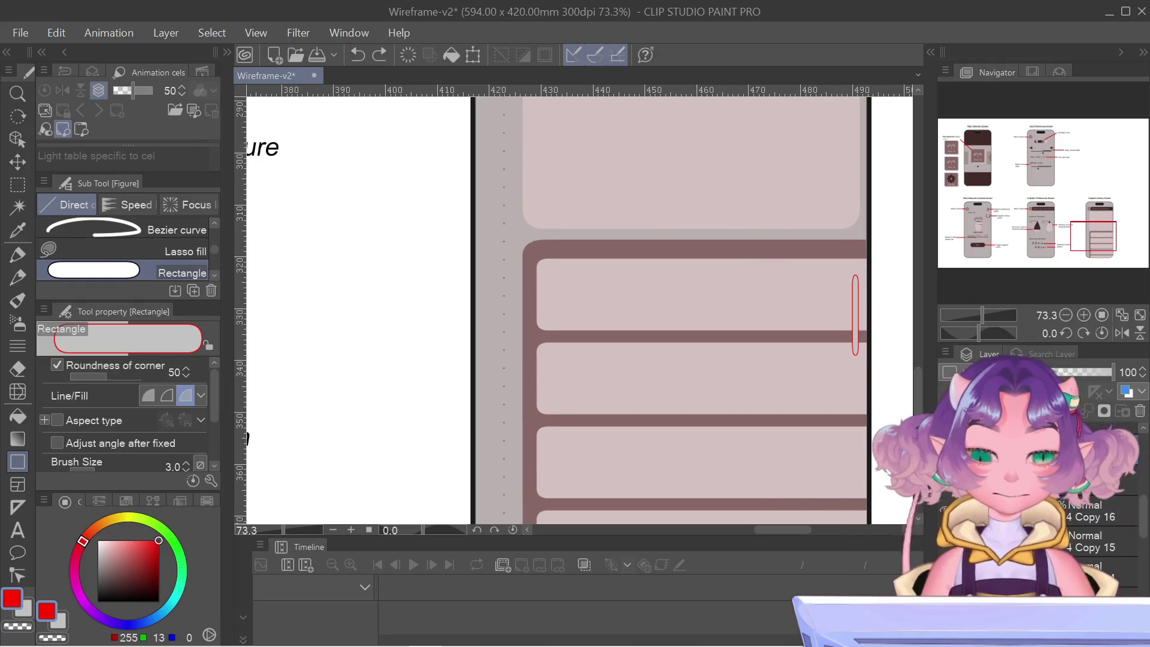
# - Sample the Watering History header's dark brown as the drawing colour
pyautogui.scroll(-3, 868, 349)
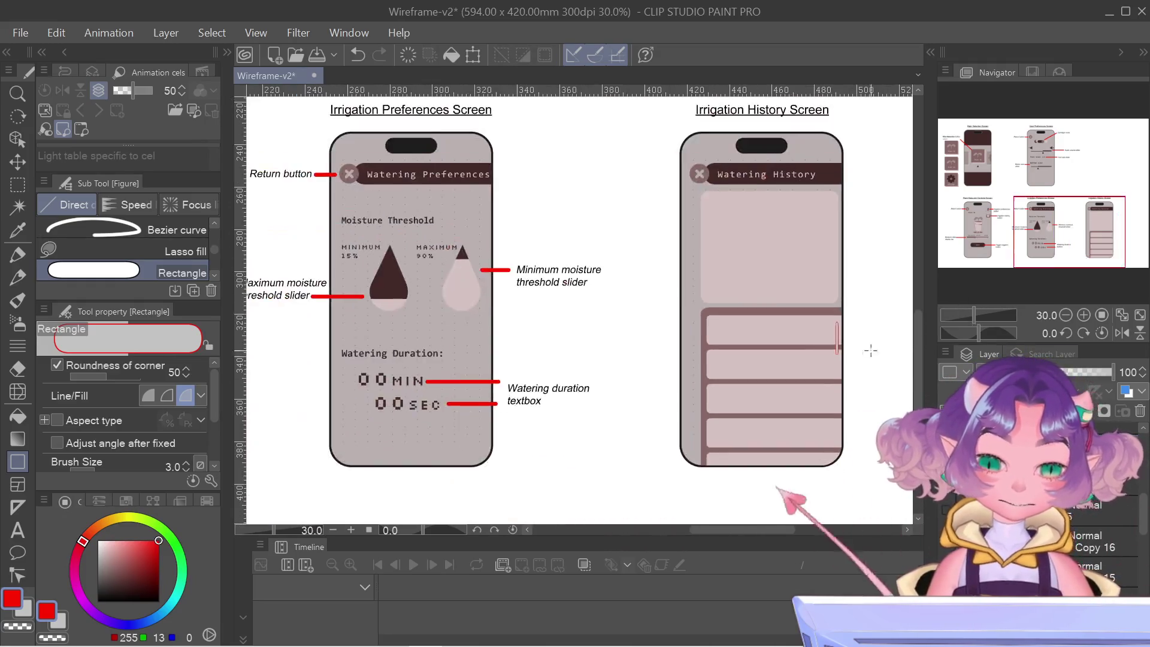
pyautogui.scroll(2, 886, 329)
pyautogui.scroll(1, 778, 301)
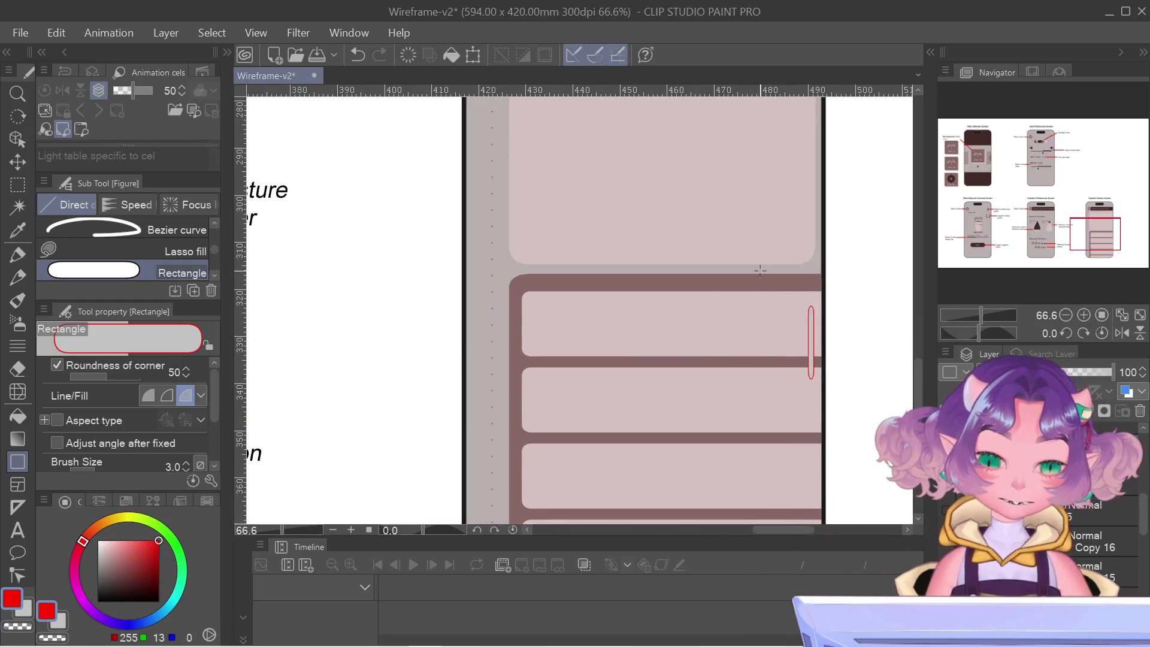
pyautogui.moveTo(1019, 199); pyautogui.dragTo(1019, 178)
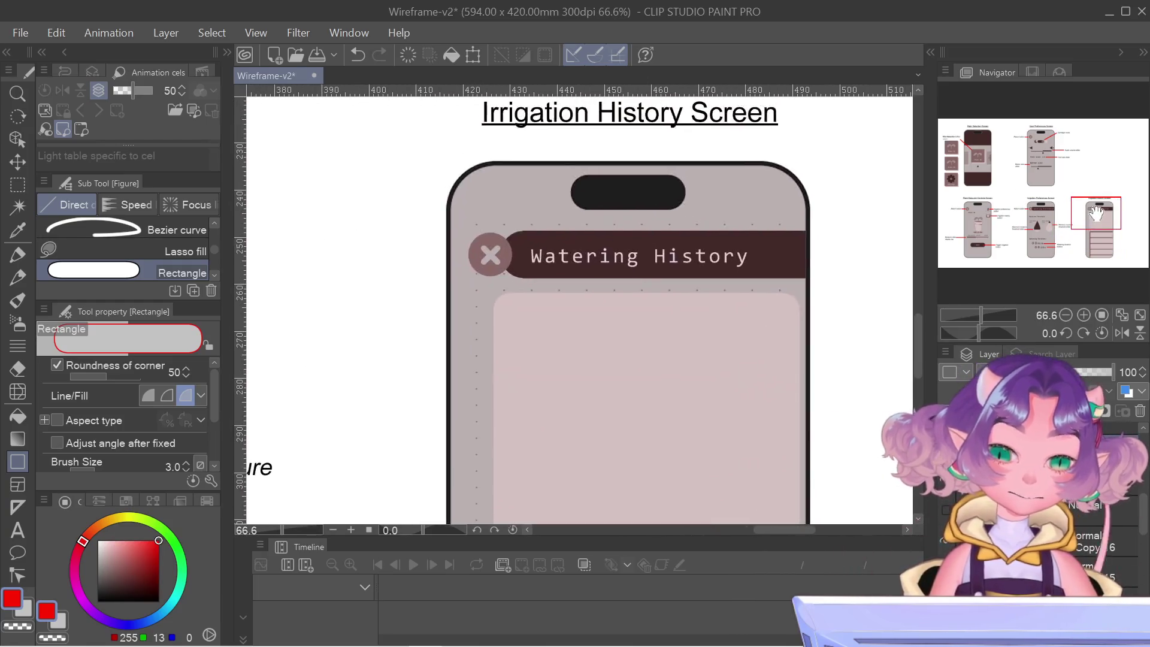
pyautogui.keyDown('alt'); pyautogui.click(778, 260); pyautogui.keyUp('alt')
pyautogui.moveTo(1082, 226)
pyautogui.mouseDown()
pyautogui.moveTo(1106, 231)
pyautogui.moveTo(1098, 242)
pyautogui.mouseUp()
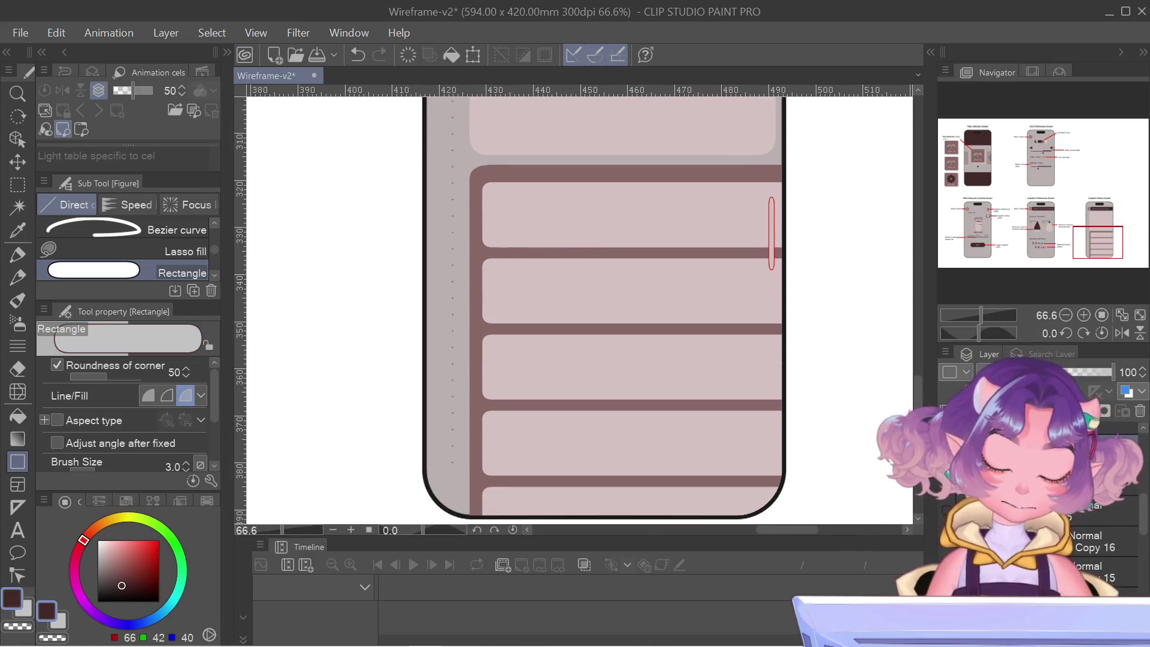
# - Flood-fill the thin scrollbar outline dark brown, undoing the fill that spilled into the phone body
pyautogui.press('g')
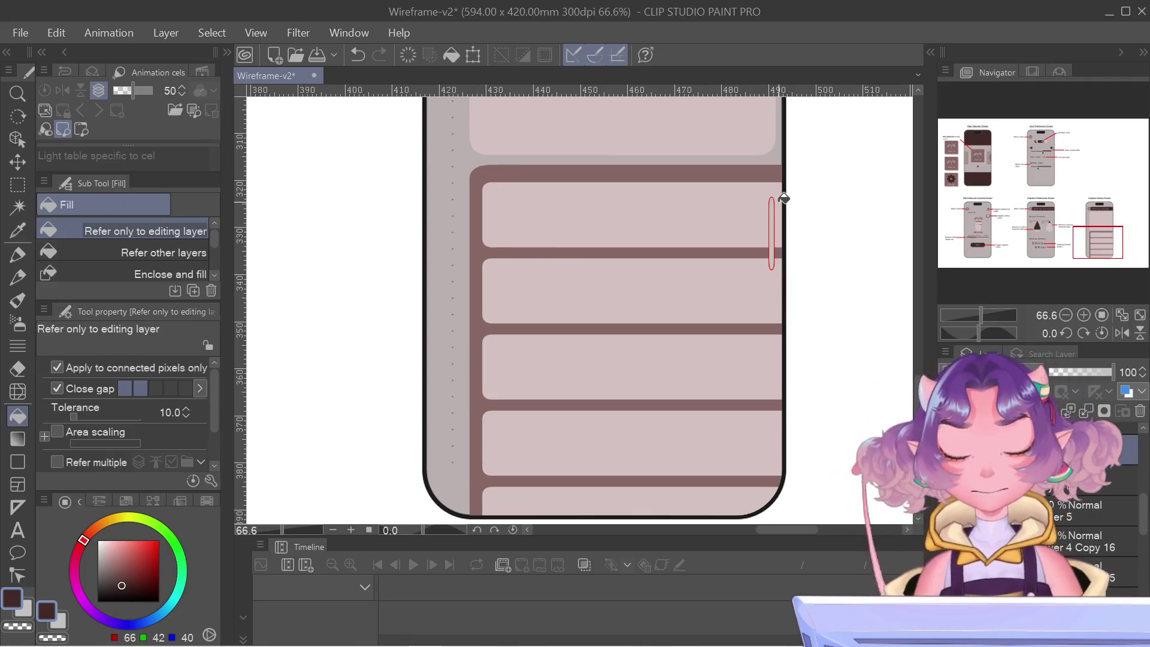
pyautogui.click(773, 205)
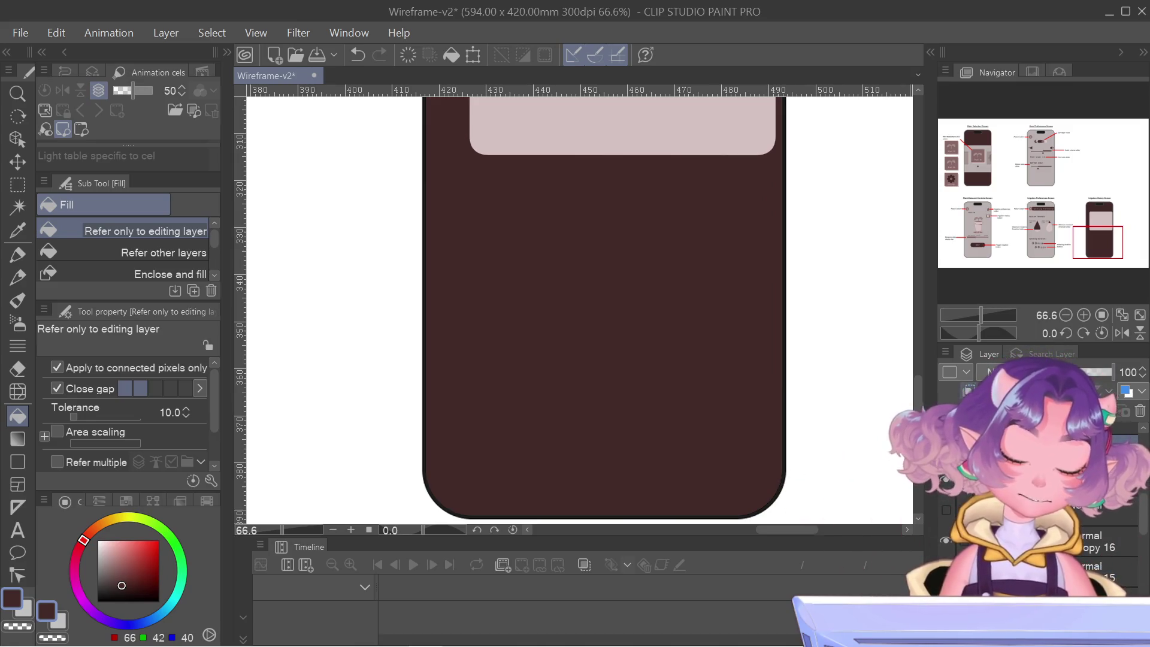
pyautogui.hotkey('ctrl', 'z')
# - Merge the scrollbar layer into the layer below and begin moving it up beside the top panel
pyautogui.rightClick(1019, 539)
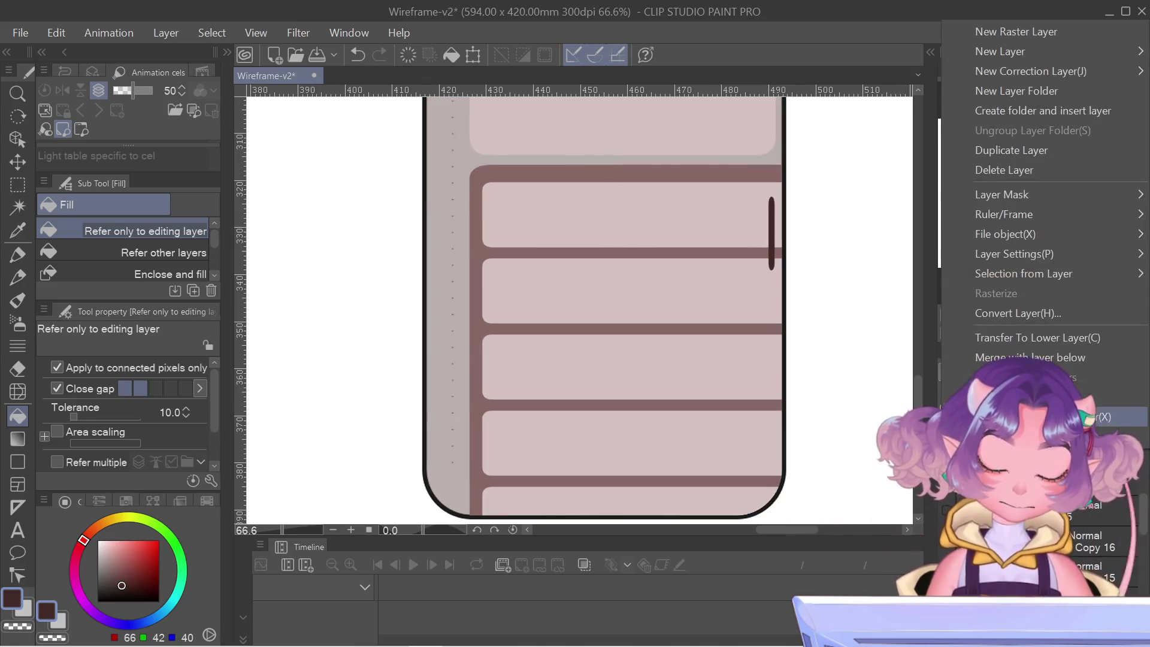
pyautogui.click(1030, 357)
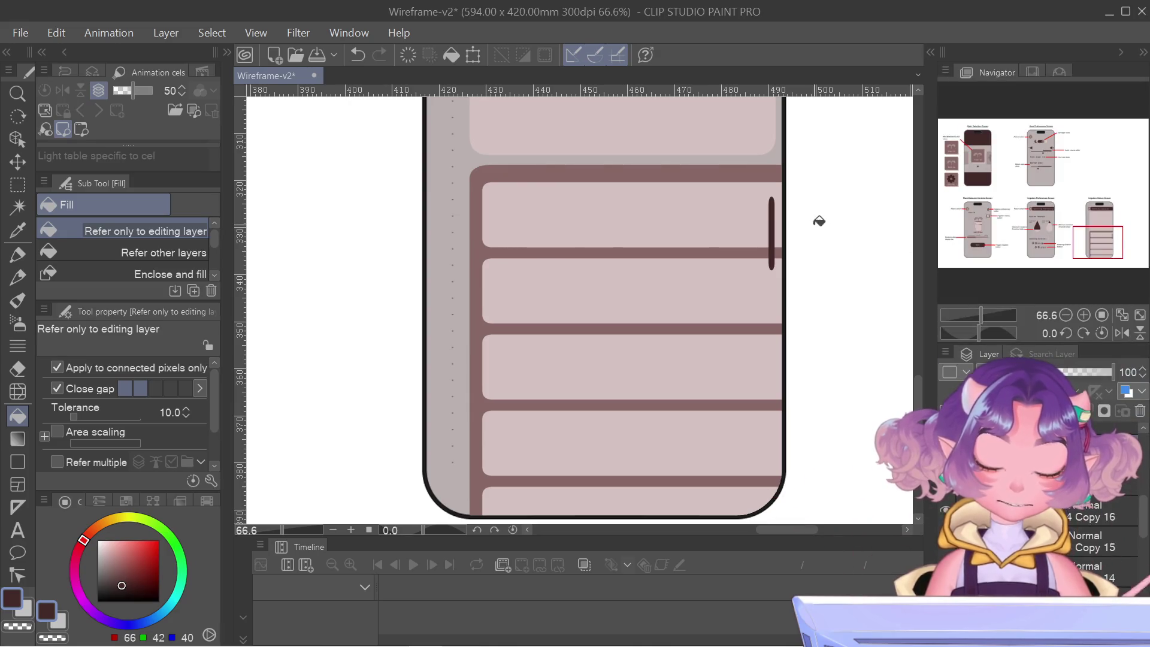
pyautogui.hotkey('ctrl', 't')
pyautogui.moveTo(1005, 240)
pyautogui.mouseDown()
pyautogui.moveTo(1052, 210)
pyautogui.moveTo(1100, 222)
pyautogui.mouseUp()
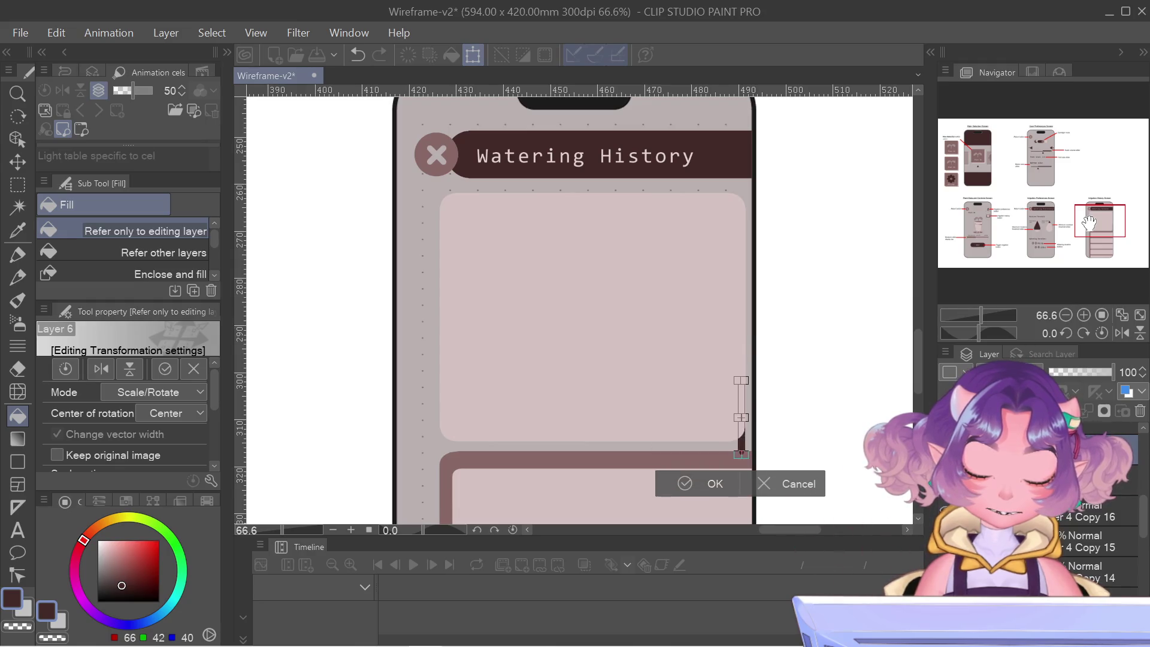
# - Commit the scrollbar marker's pending transform
pyautogui.scroll(4, 767, 403)
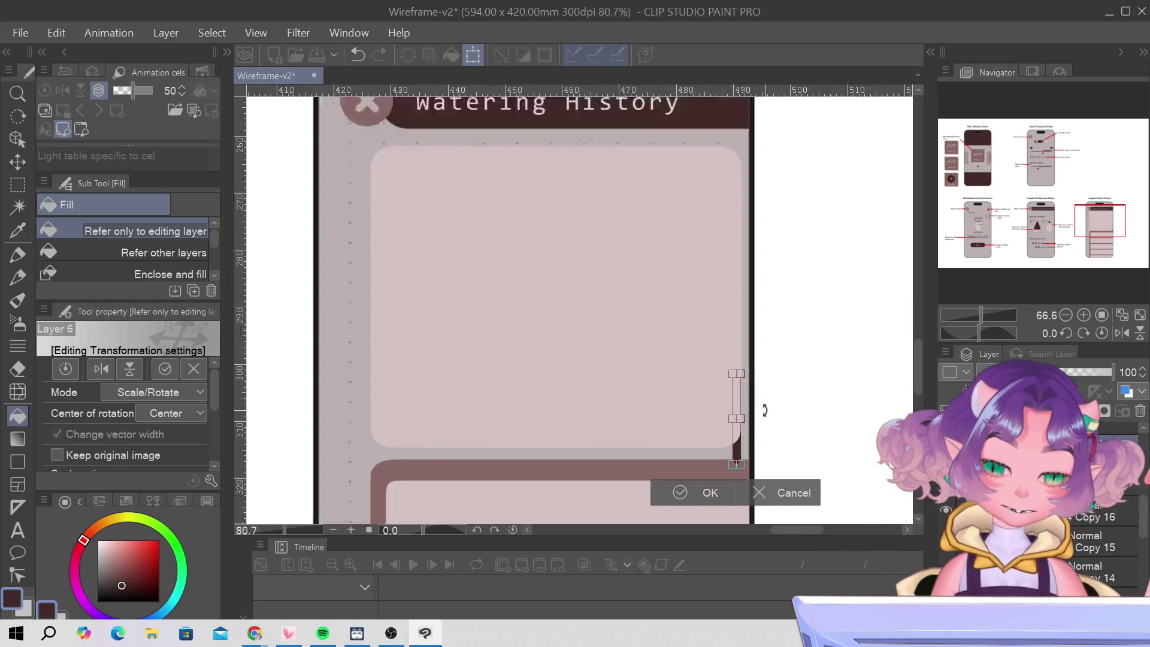
pyautogui.scroll(2, 772, 403)
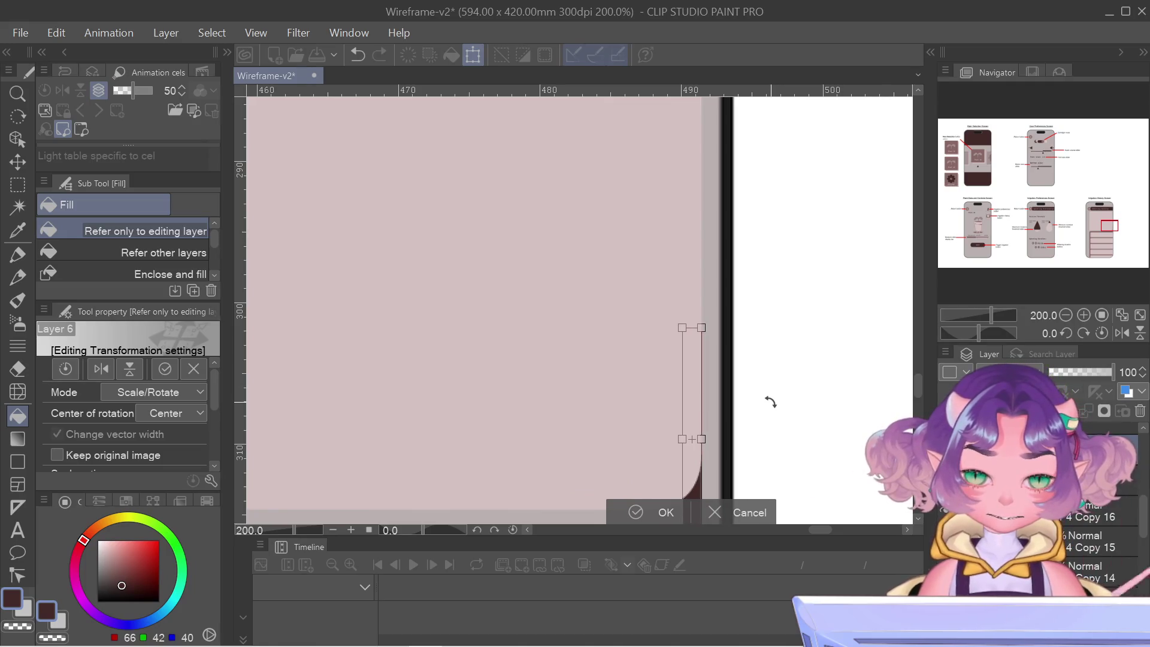
pyautogui.scroll(4, 722, 315)
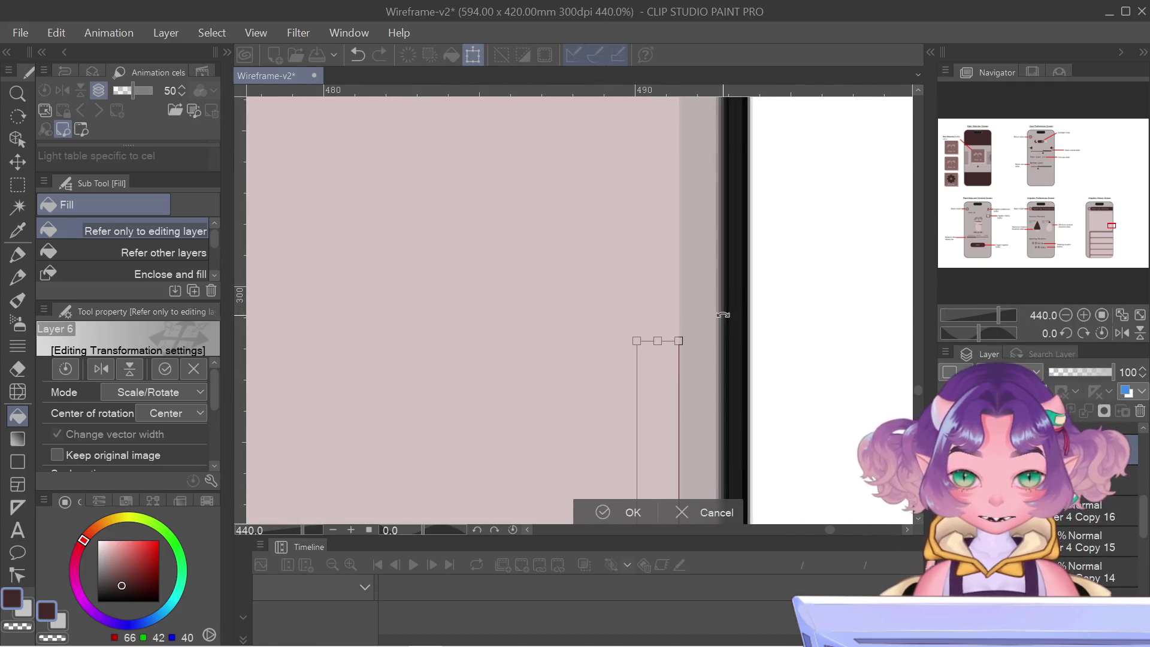
pyautogui.press('Return')
# - Drag the dark scrollbar down beside the Watering History list rows, fine-tuning it with arrow keys
pyautogui.scroll(-4, 728, 316)
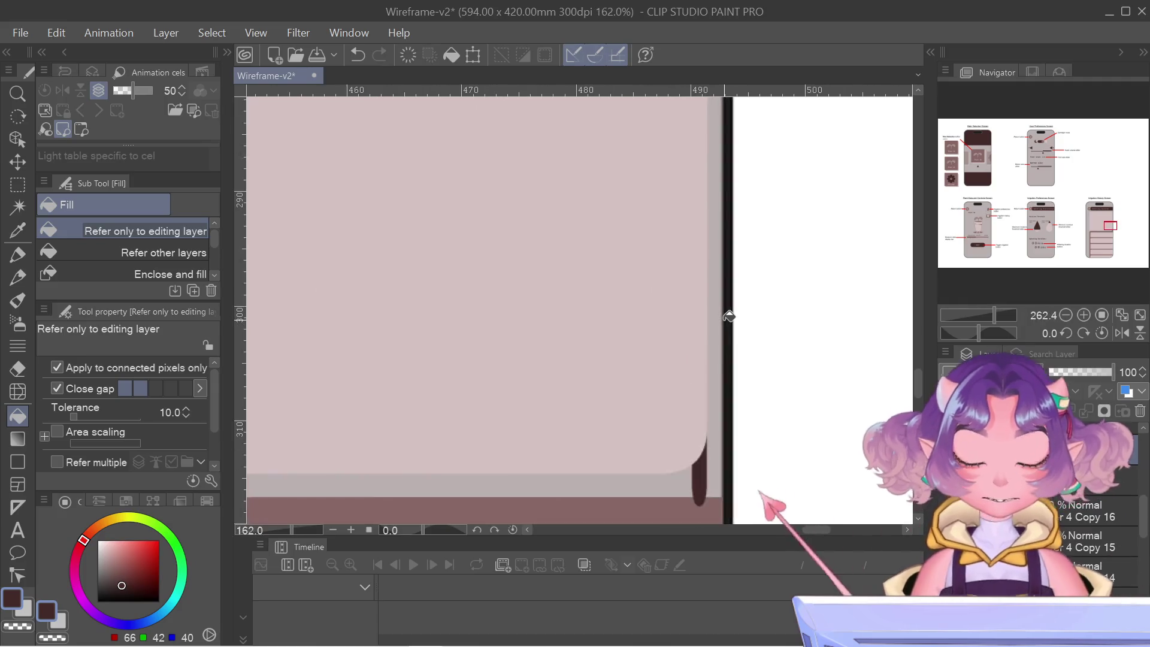
pyautogui.scroll(1, 729, 320)
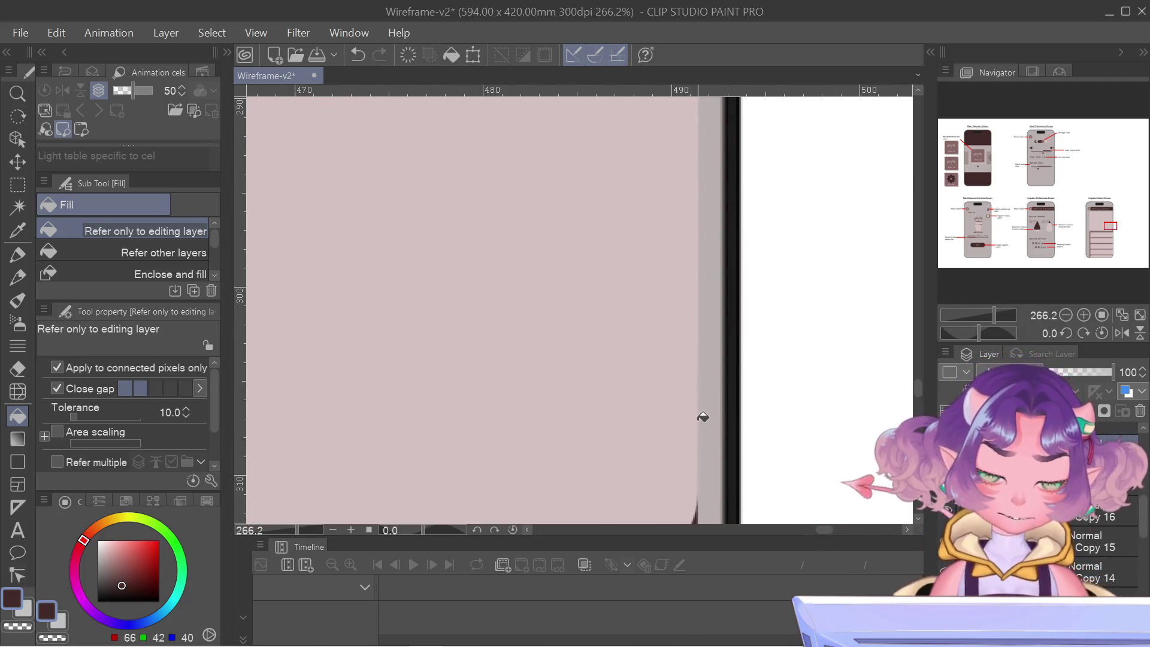
pyautogui.scroll(1, 703, 417)
pyautogui.scroll(-6, 701, 432)
pyautogui.moveTo(747, 365)
pyautogui.mouseDown()
pyautogui.moveTo(745, 194)
pyautogui.moveTo(747, 305)
pyautogui.mouseUp()
pyautogui.hotkey('ctrl', 't')
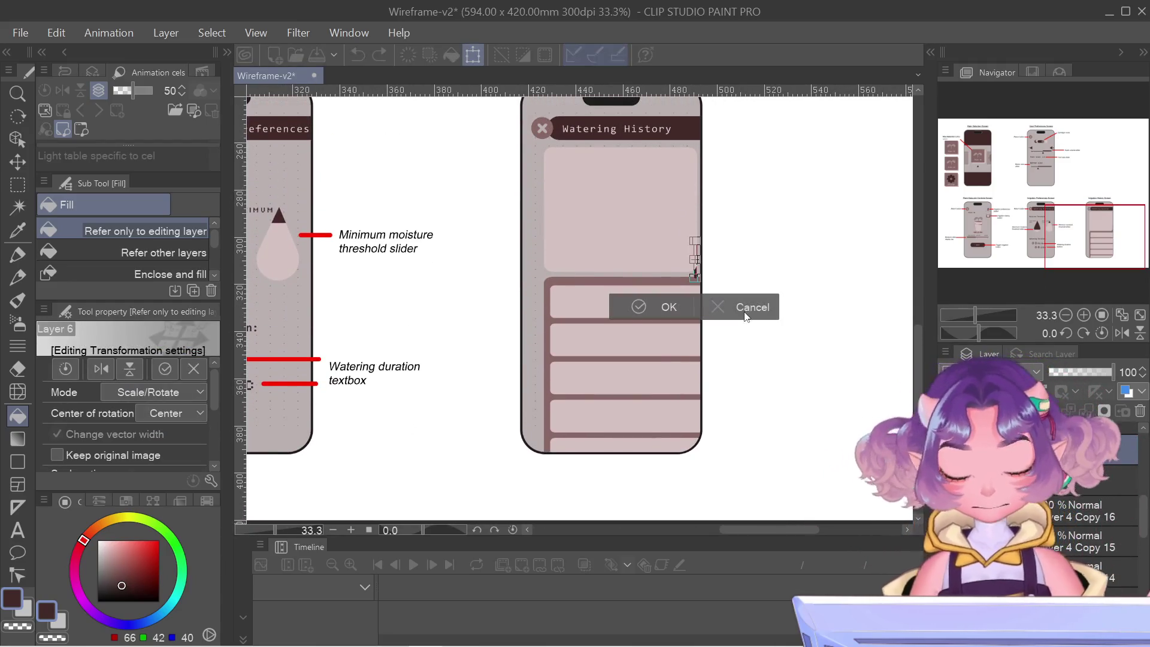
pyautogui.moveTo(695, 264); pyautogui.dragTo(695, 335)
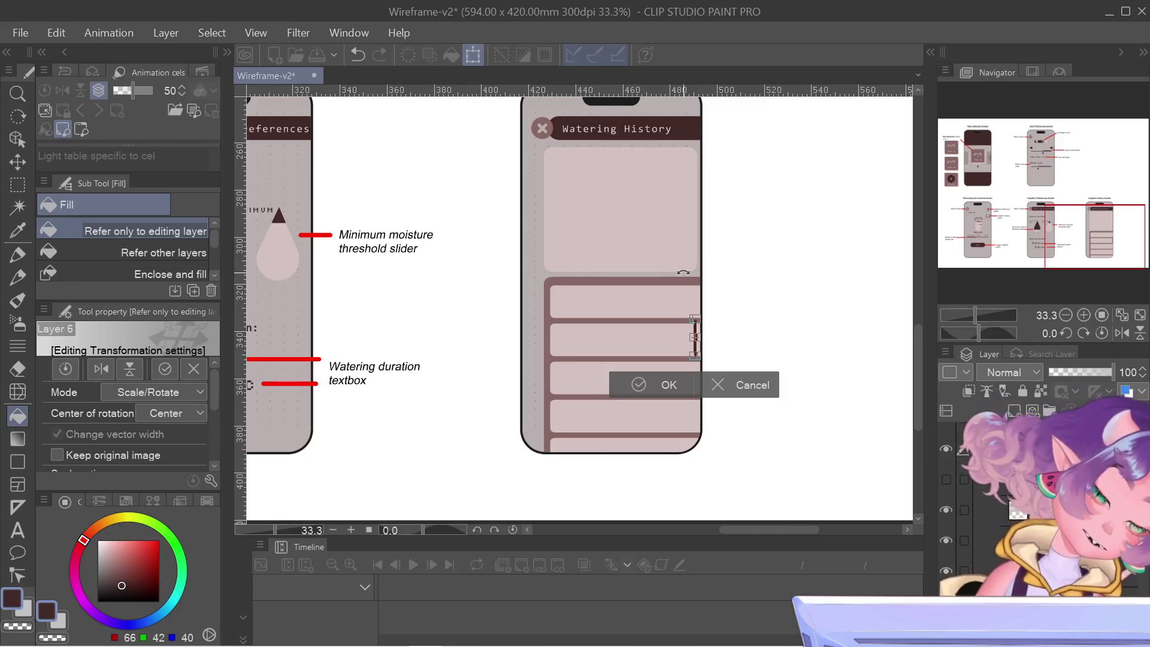
pyautogui.press('Down')
pyautogui.press('Down')
pyautogui.press('Down')
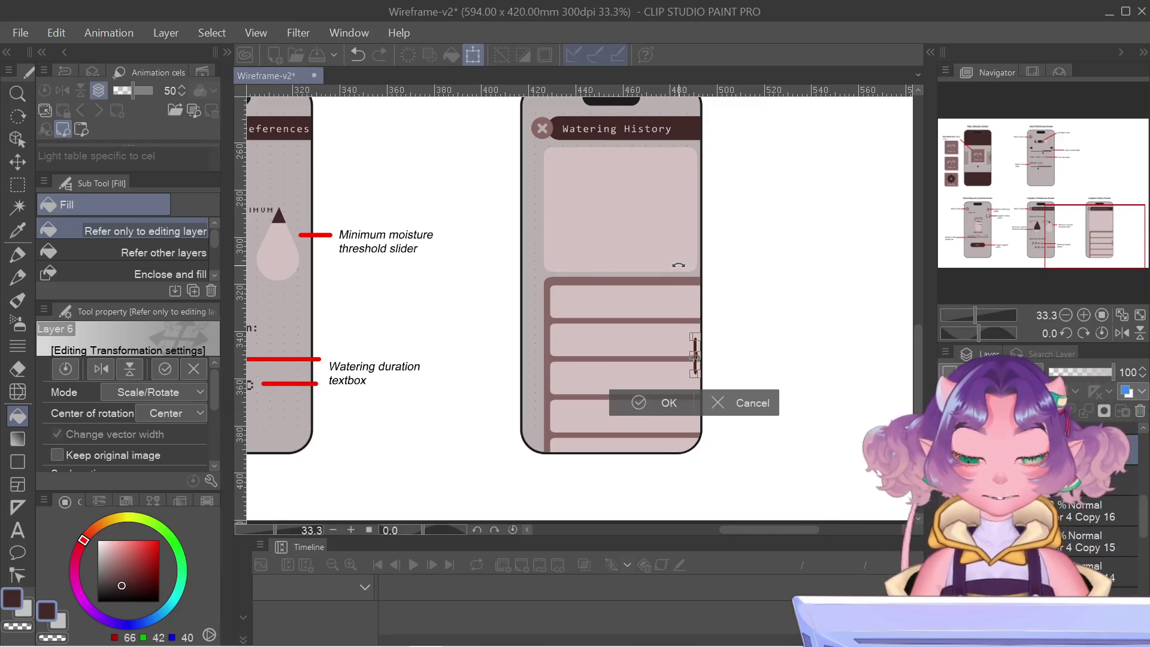
pyautogui.press('Up')
pyautogui.press('Up')
pyautogui.press('Up')
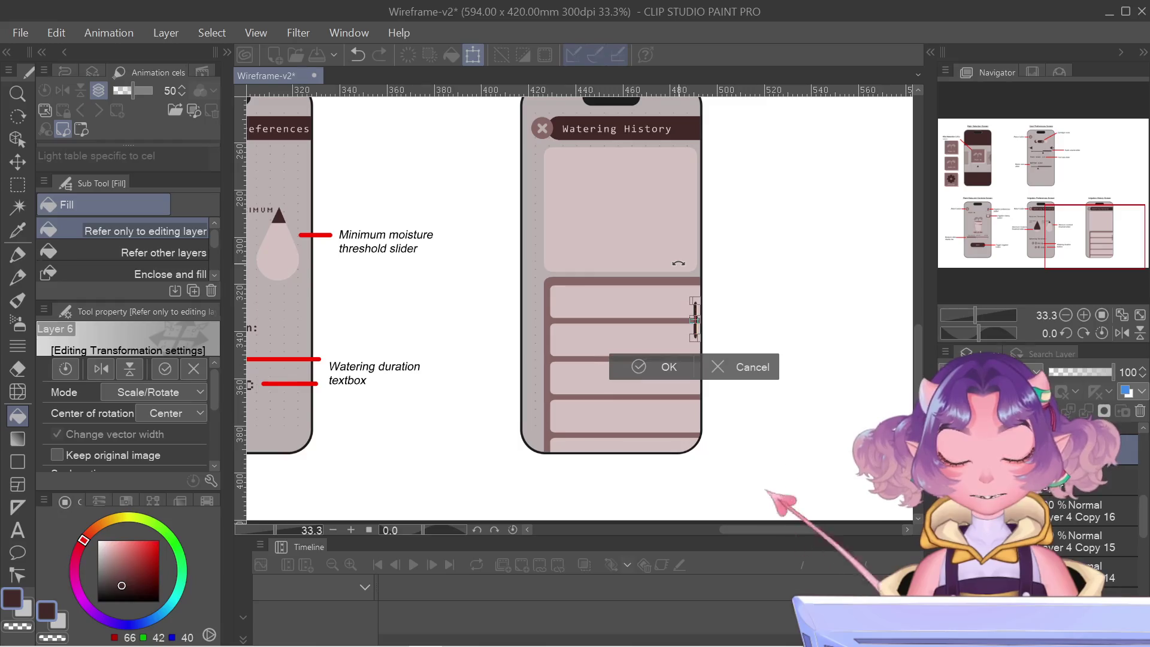
pyautogui.press('Return')
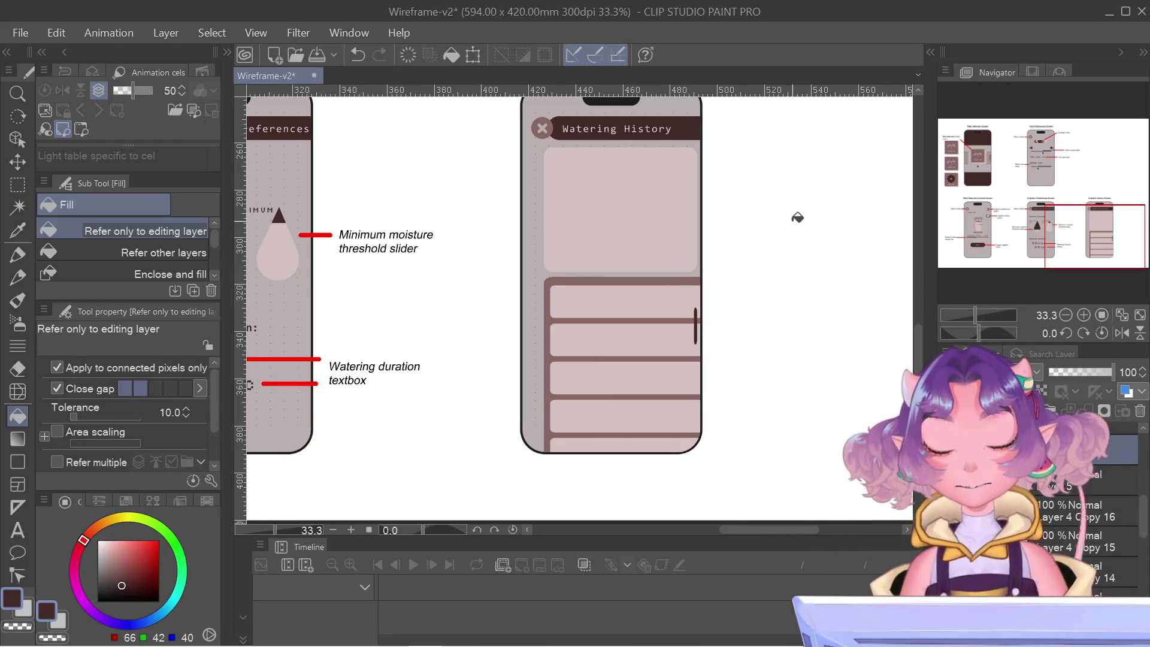
pyautogui.scroll(-2, 560, 338)
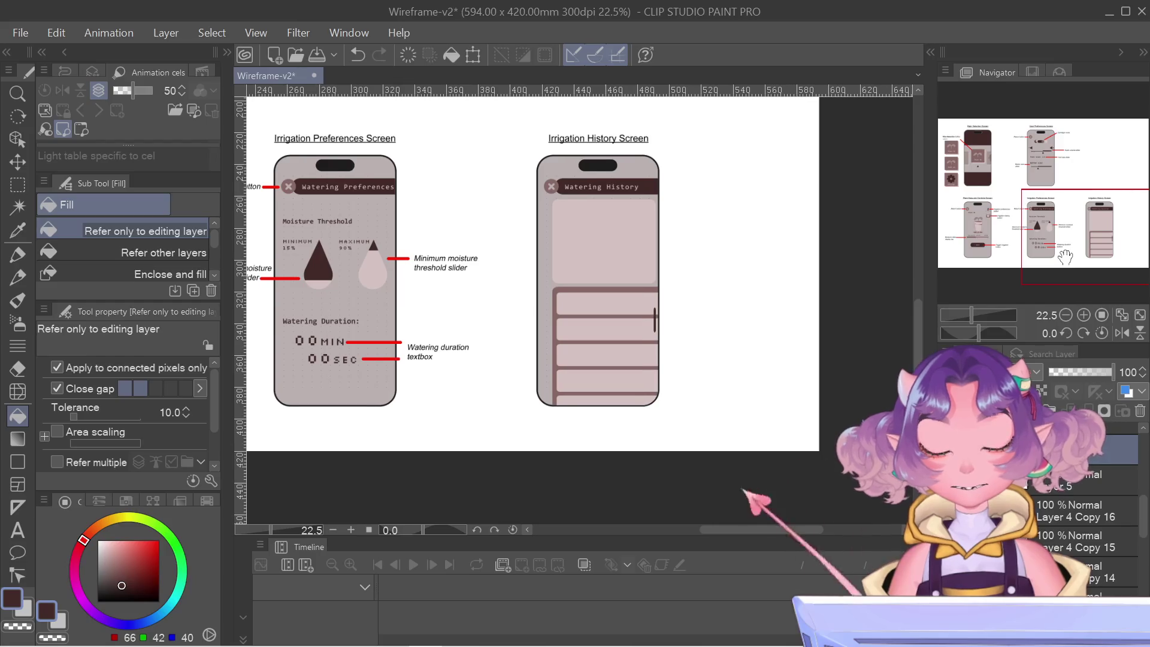
pyautogui.scroll(4, 689, 332)
# - Shorten the dark scrollbar from its top end and lower it slightly beside the second row
pyautogui.scroll(1, 679, 342)
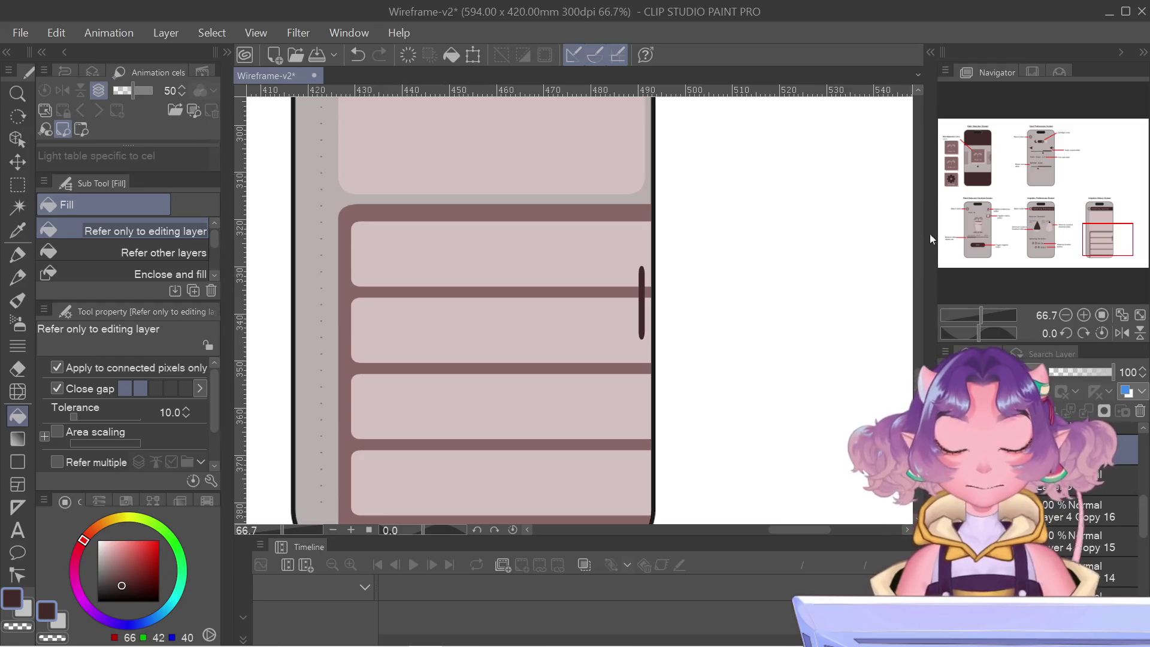
pyautogui.moveTo(1122, 248); pyautogui.dragTo(1112, 249)
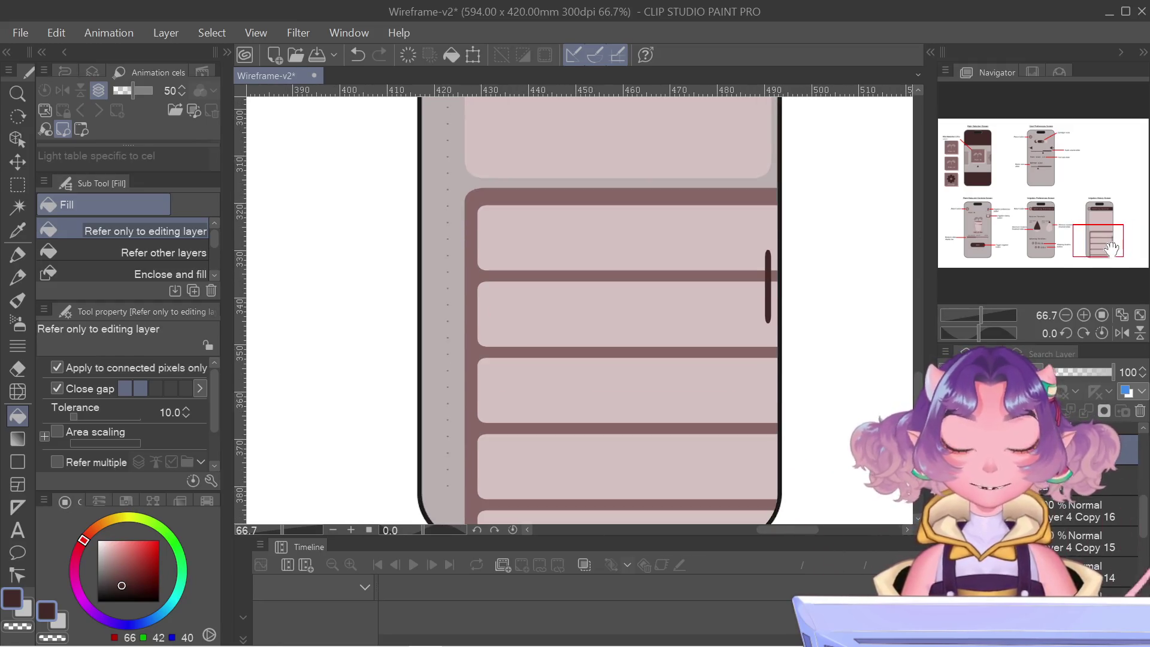
pyautogui.hotkey('ctrl', 't')
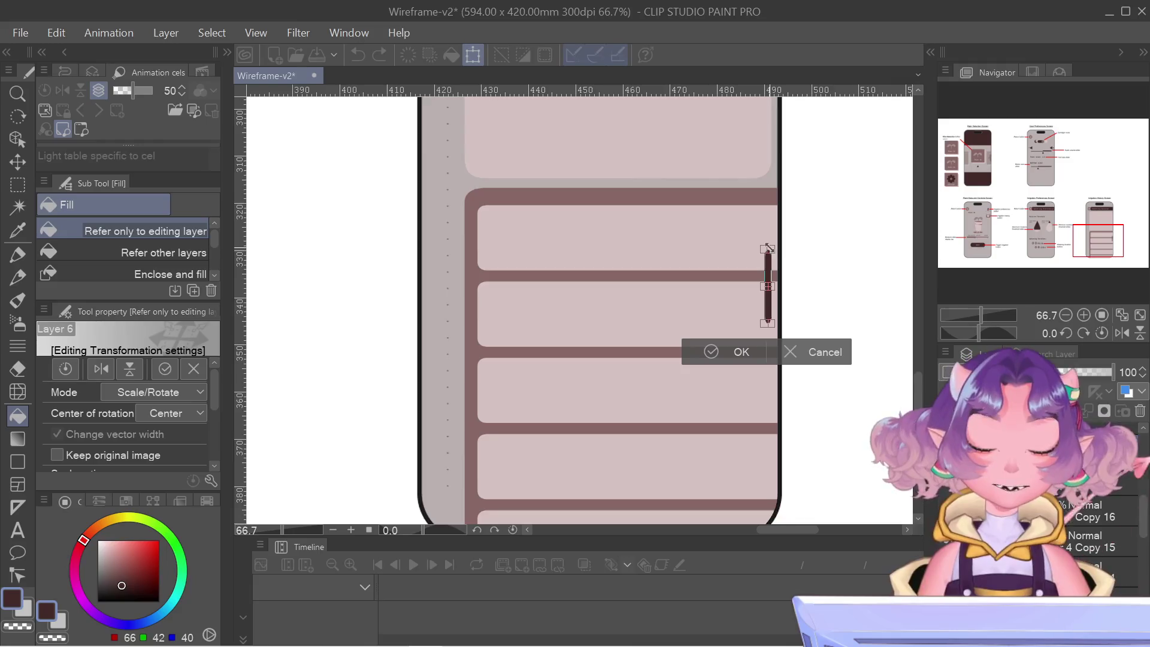
pyautogui.scroll(5, 764, 253)
pyautogui.moveTo(765, 250); pyautogui.dragTo(765, 343)
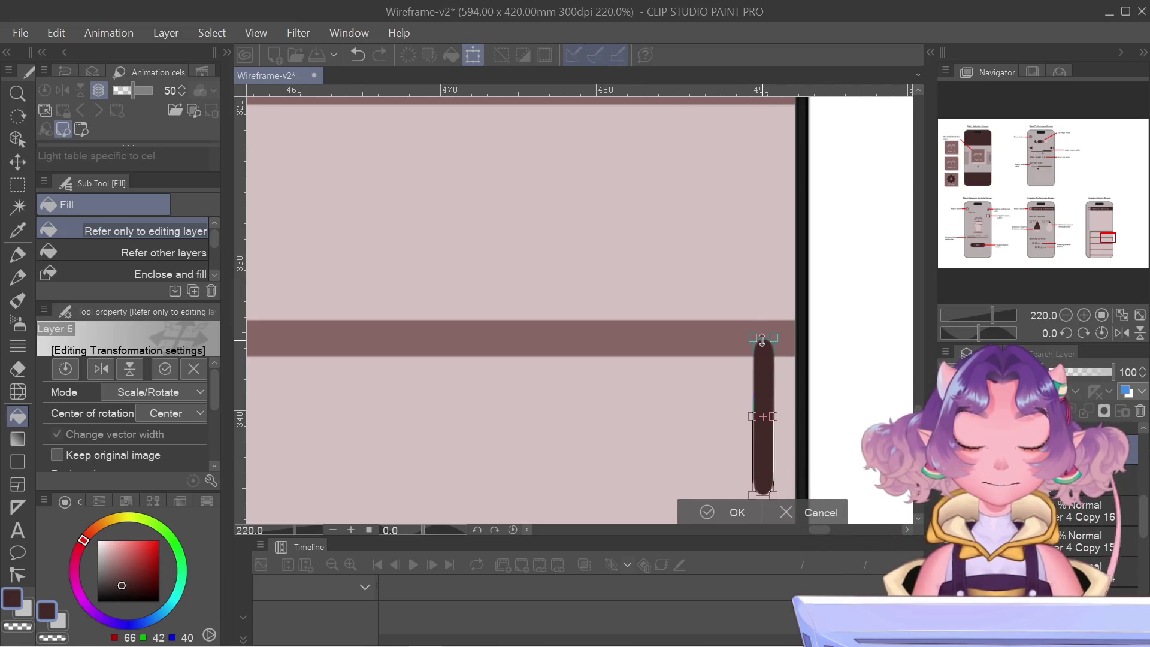
pyautogui.scroll(-4, 763, 341)
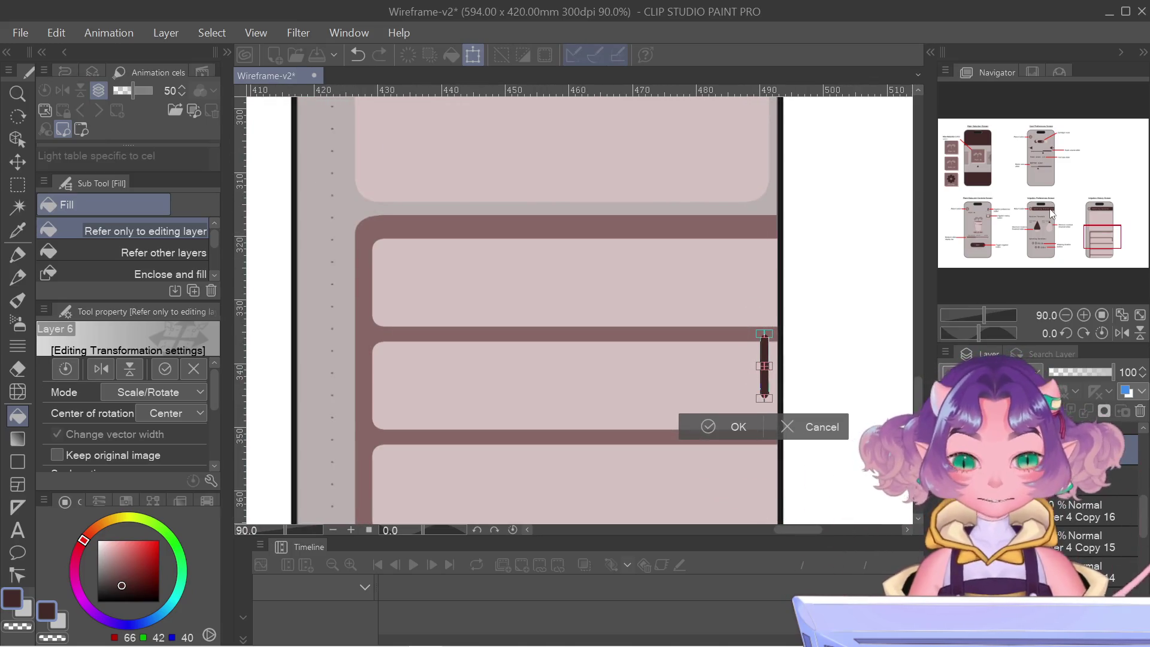
pyautogui.moveTo(1106, 234); pyautogui.dragTo(1091, 247)
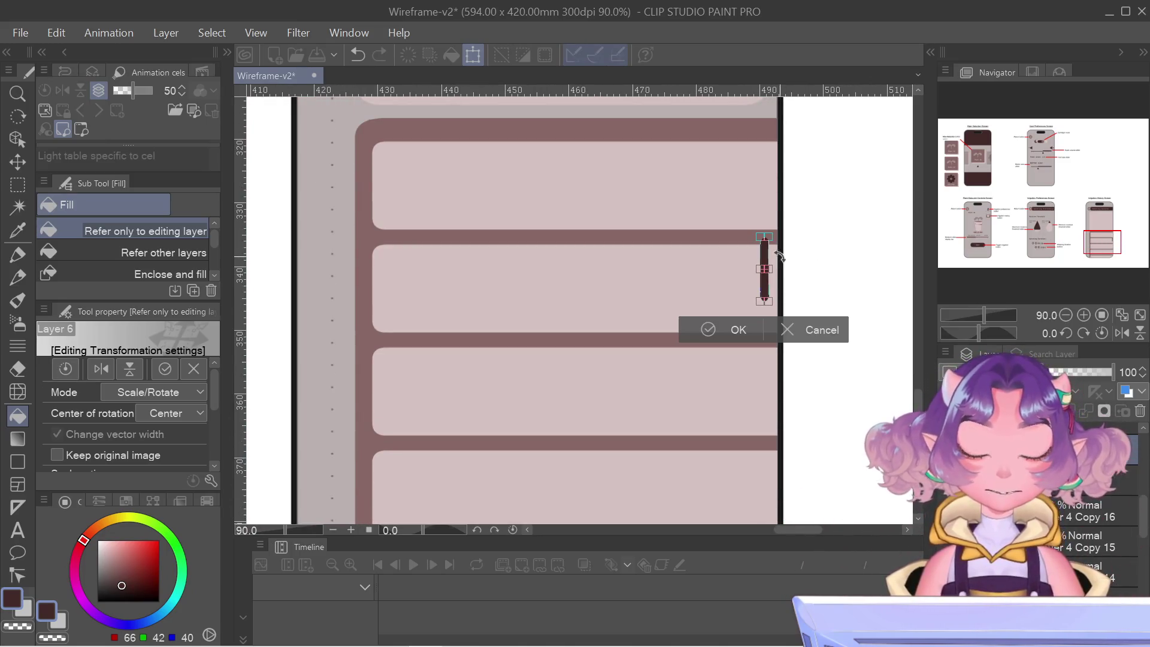
pyautogui.moveTo(768, 257); pyautogui.dragTo(768, 268)
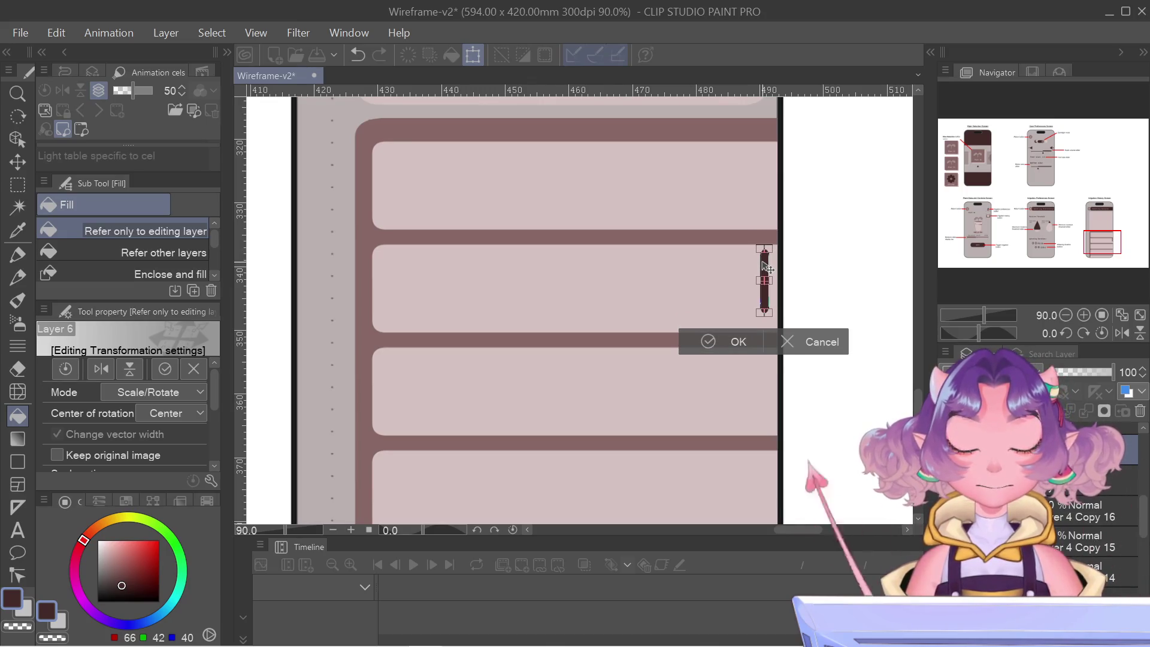
pyautogui.press('Return')
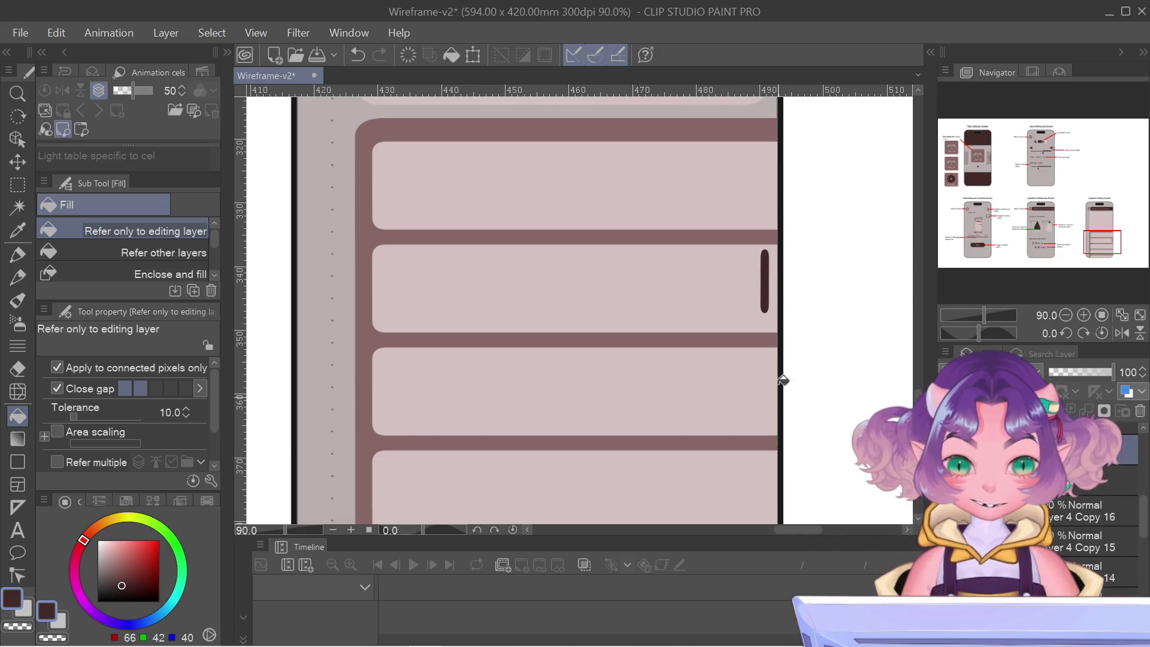
pyautogui.scroll(-4, 574, 272)
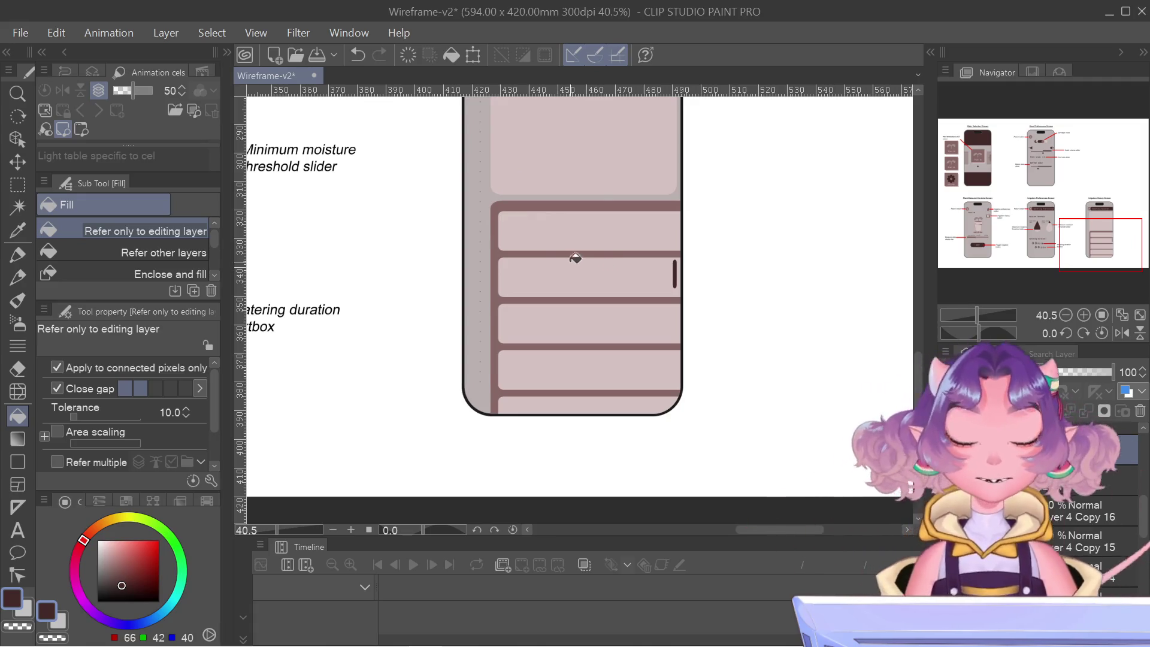
# - With the Object tool, select the history list rows and widen them slightly to the right
pyautogui.click(17, 139)
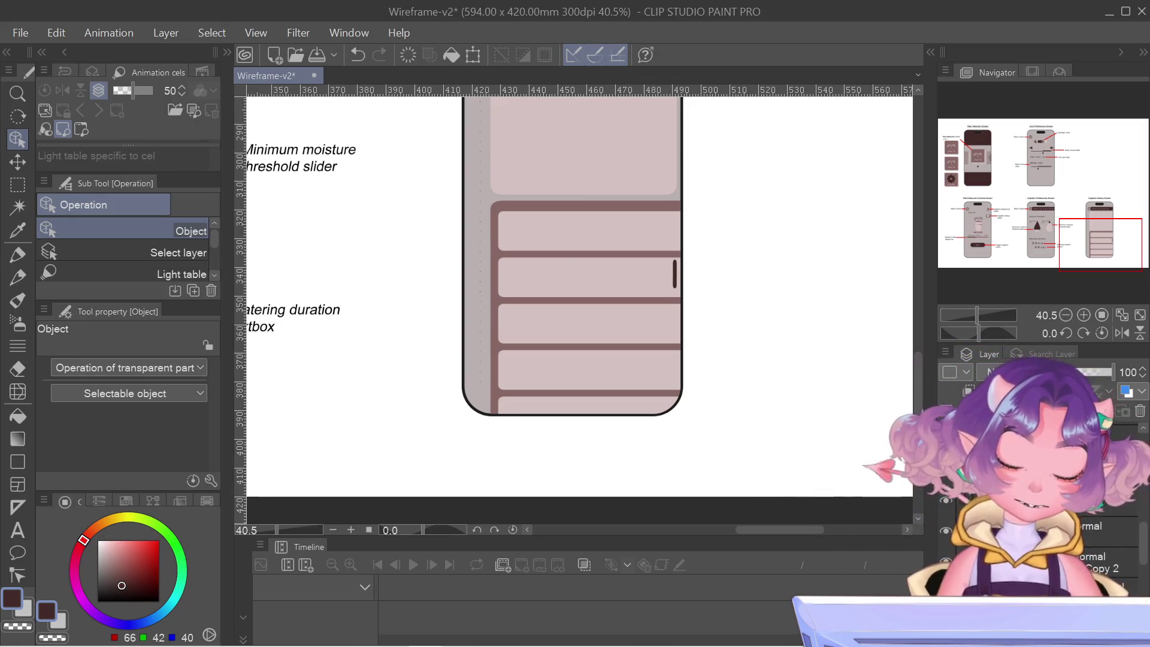
pyautogui.click(679, 251)
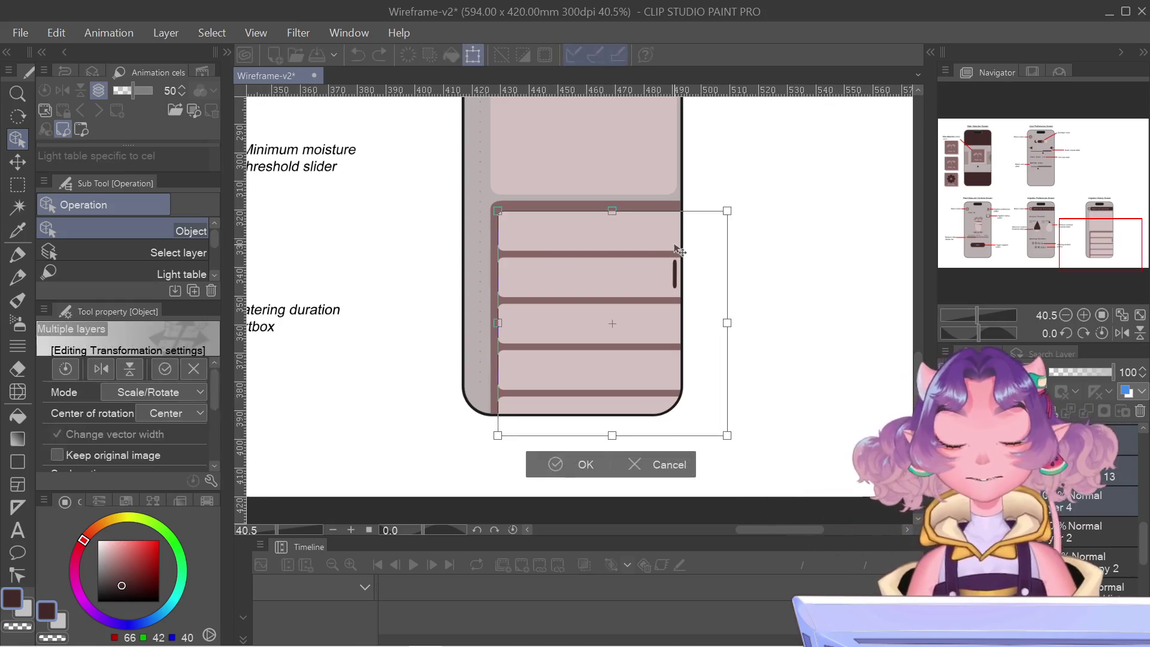
pyautogui.moveTo(728, 324); pyautogui.dragTo(672, 328)
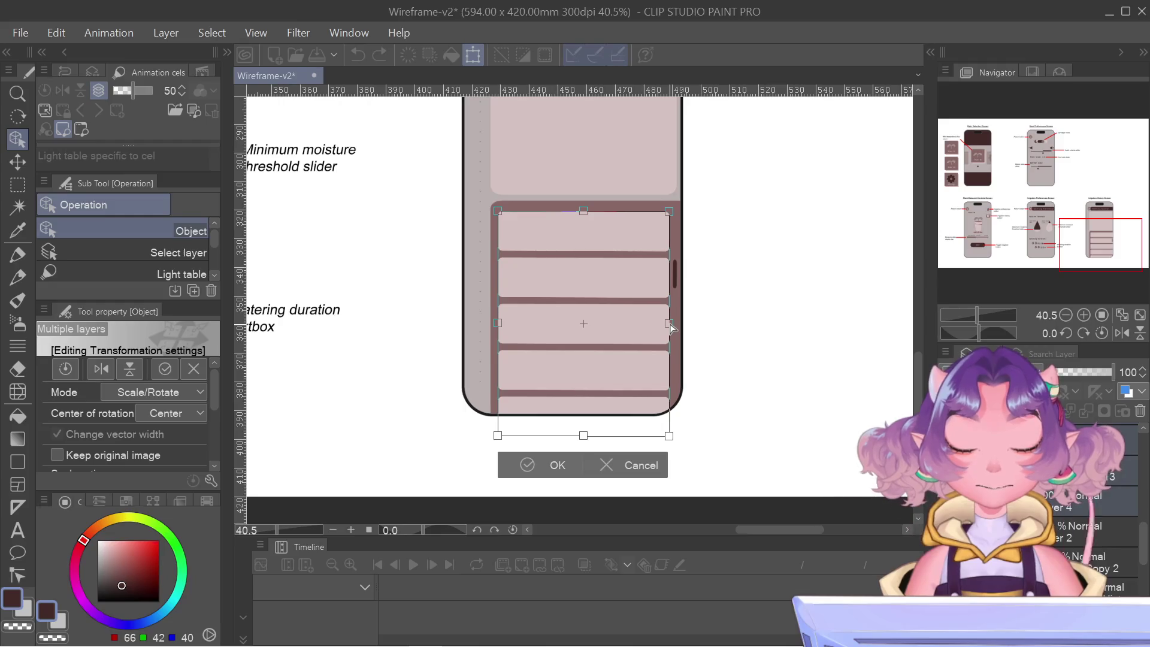
pyautogui.scroll(1, 650, 187)
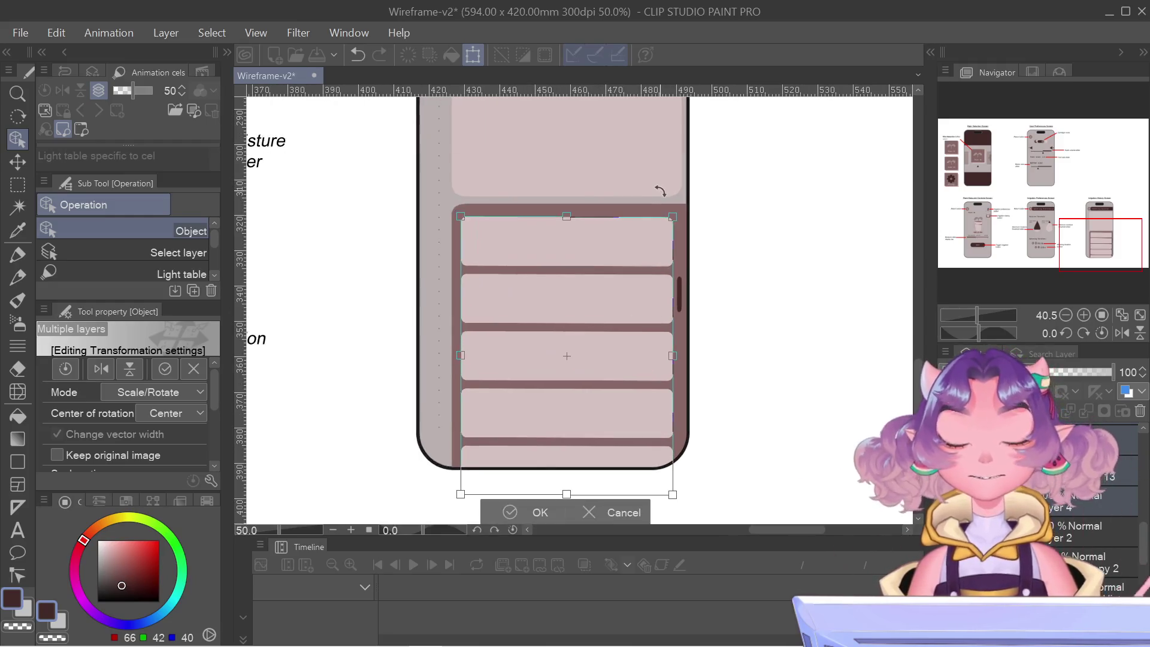
pyautogui.scroll(3, 664, 235)
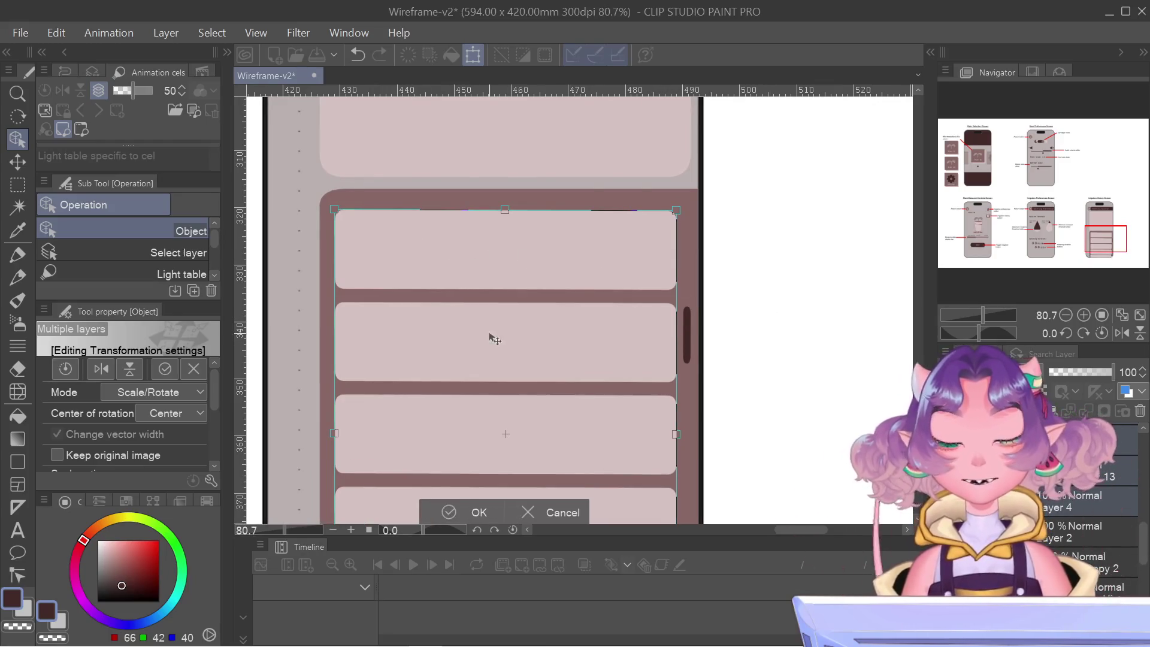
pyautogui.moveTo(677, 439); pyautogui.dragTo(679, 439)
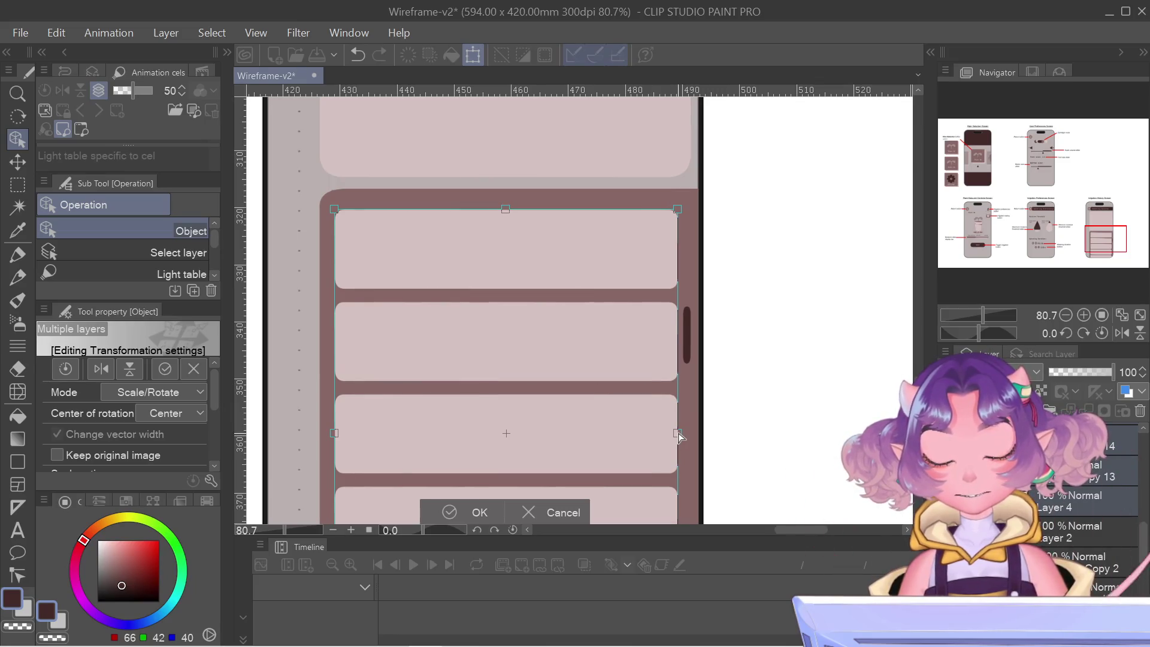
pyautogui.click(471, 521)
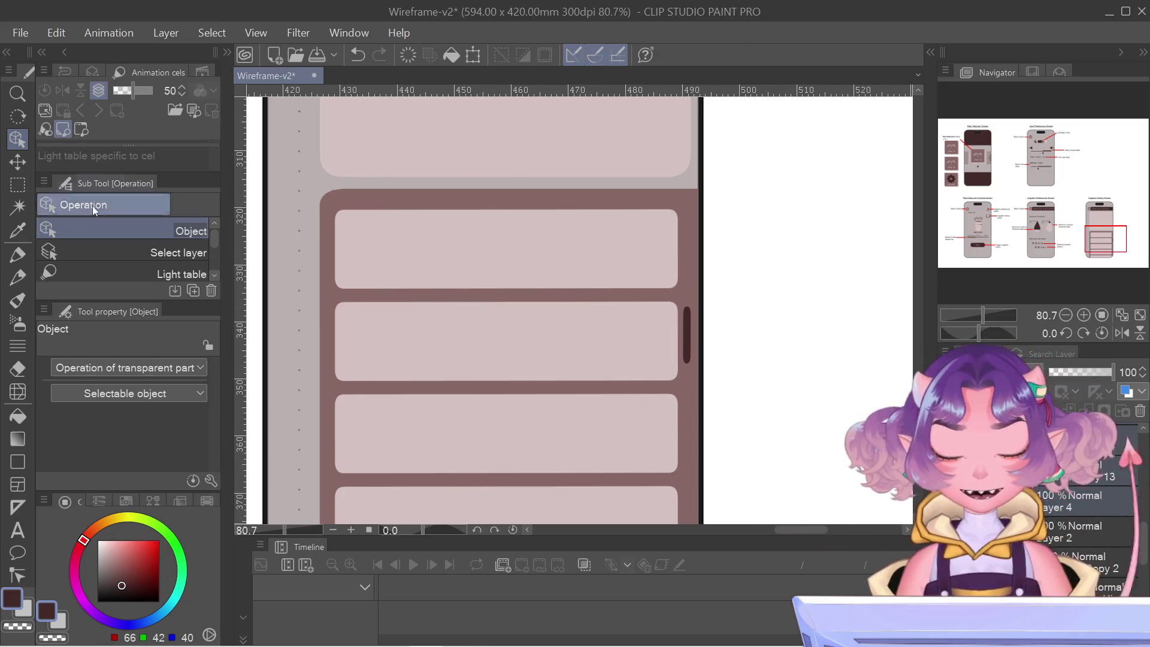
# - Try nudging the scrollbar pill up and right, then undo and leave it unchanged
pyautogui.click(685, 328)
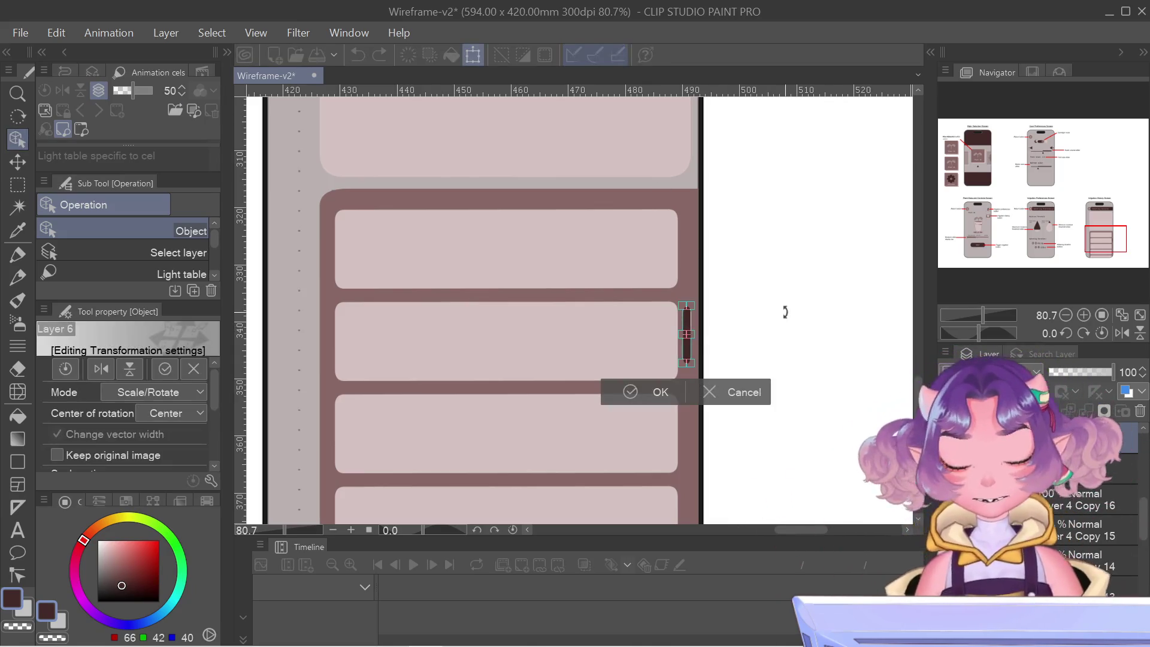
pyautogui.press('Up')
pyautogui.press('Up')
pyautogui.press('Up')
pyautogui.press('Up')
pyautogui.press('Up')
pyautogui.press('Right')
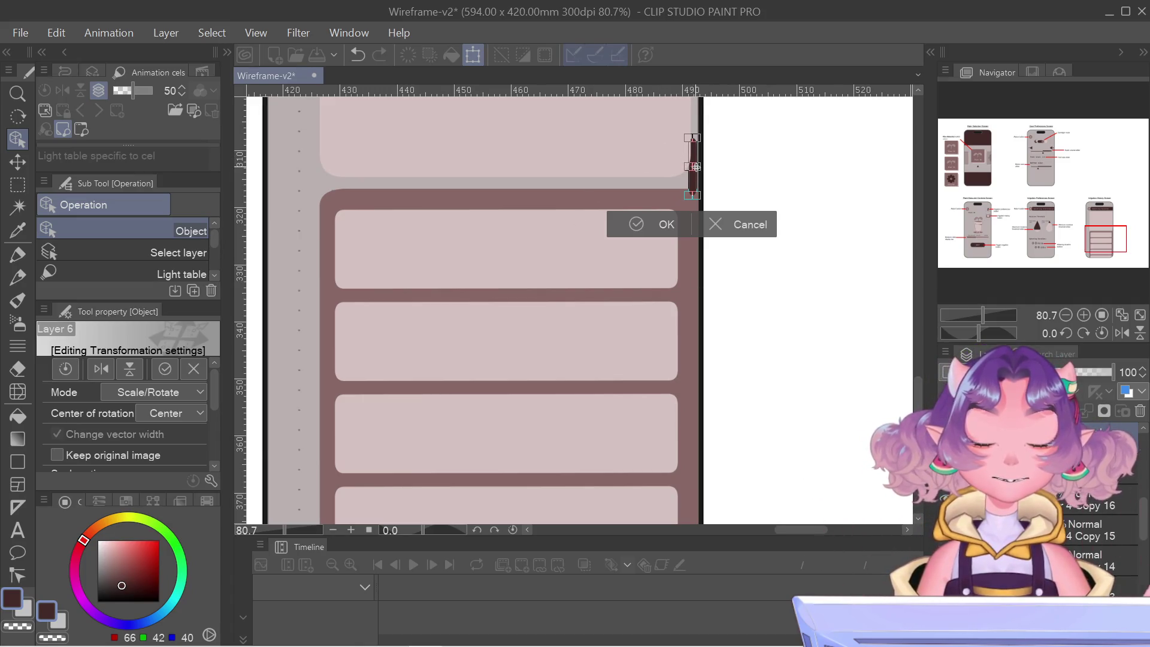
pyautogui.hotkey('ctrl', 'z')
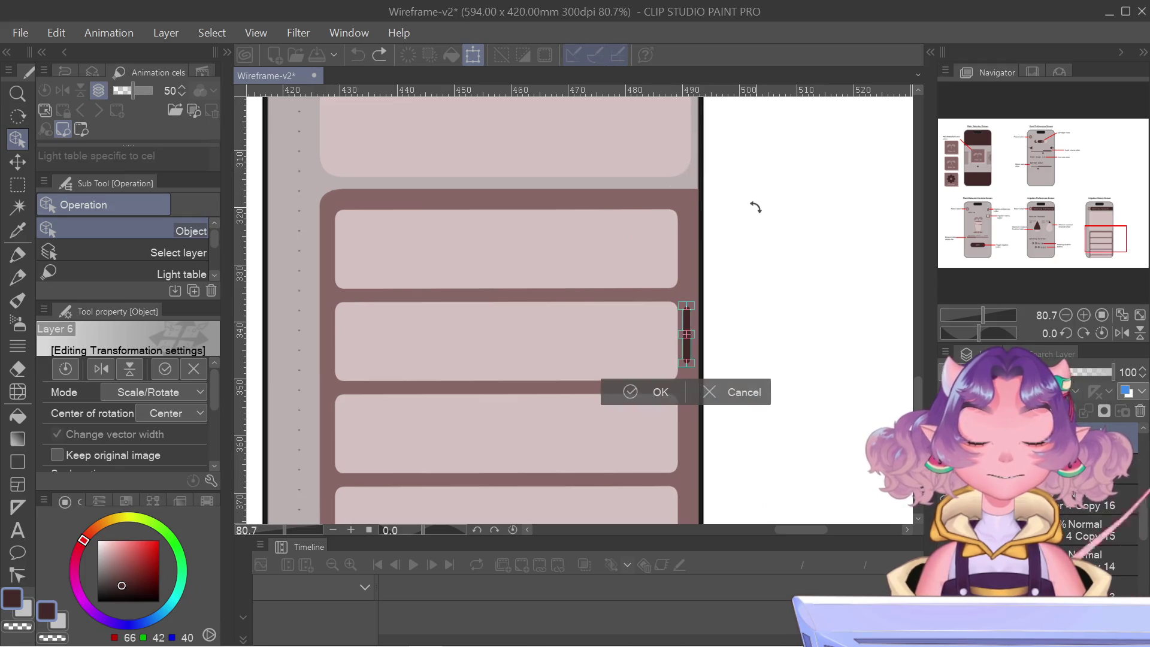
pyautogui.scroll(-2, 718, 346)
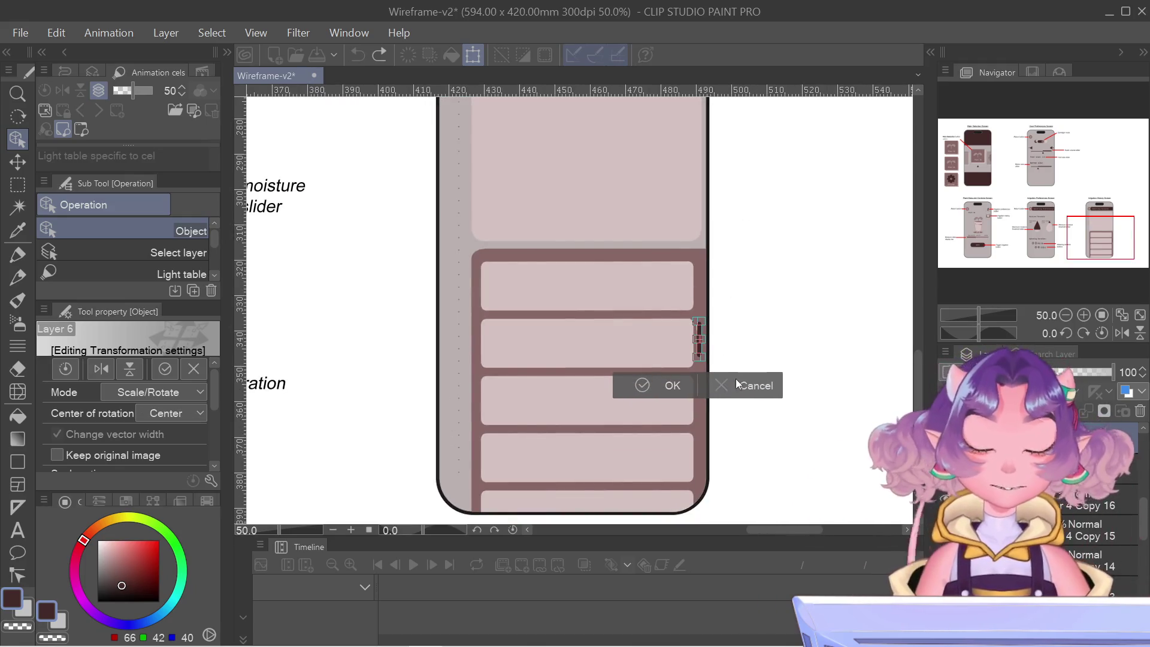
pyautogui.click(661, 384)
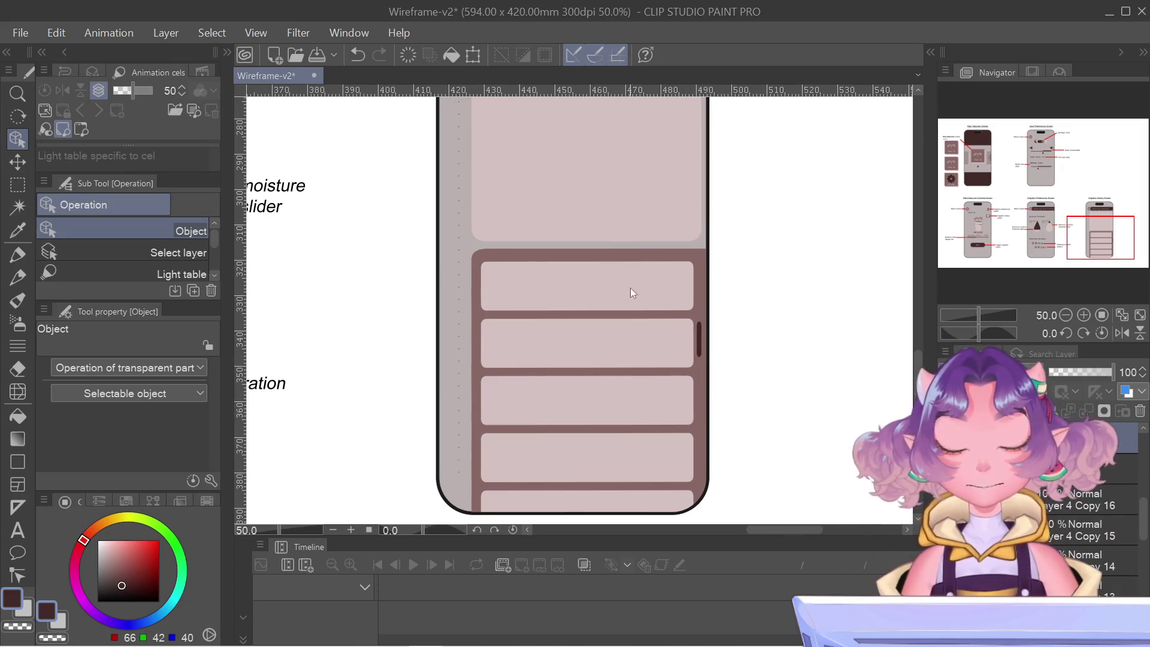
# - Nudge the pill up and right, narrow it from its left side, lower it beside the list, and commit
pyautogui.hotkey('ctrl', 't')
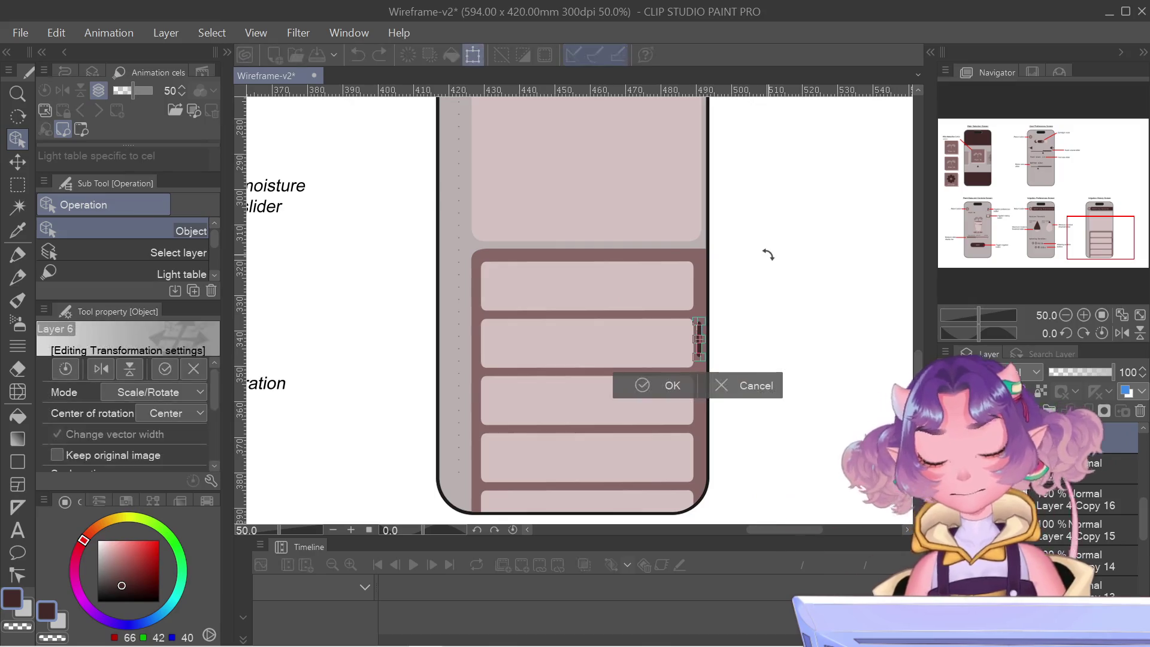
pyautogui.press('Up')
pyautogui.press('Up')
pyautogui.press('Up')
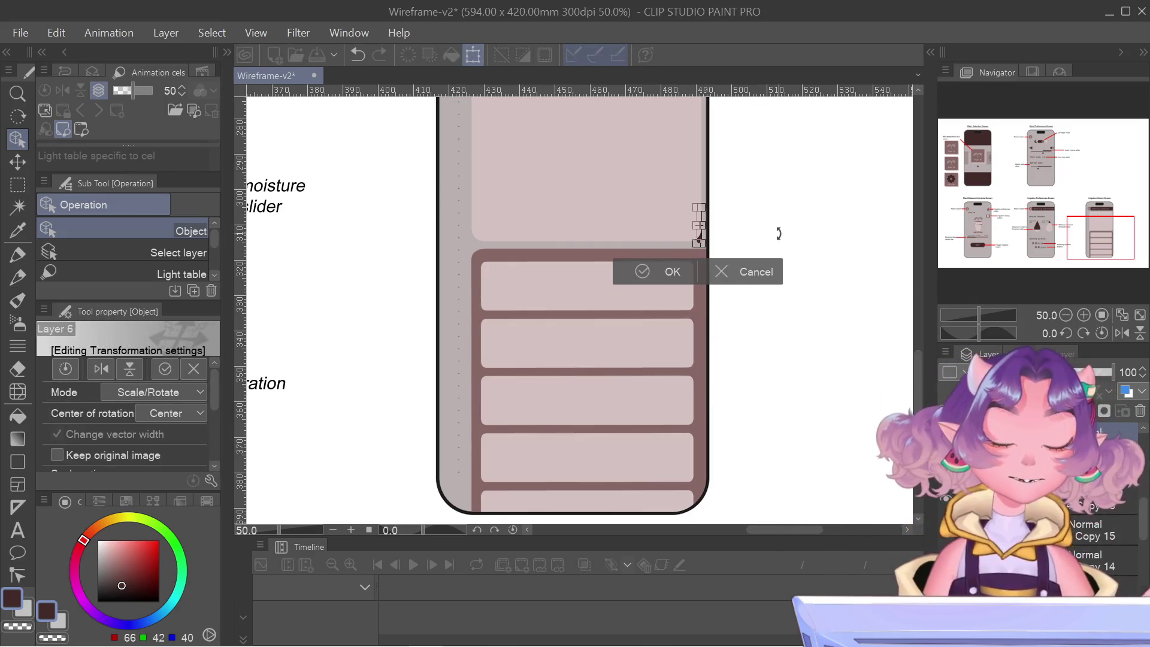
pyautogui.hotkey('ctrl', '+')
pyautogui.hotkey('ctrl', '+')
pyautogui.hotkey('ctrl', '+')
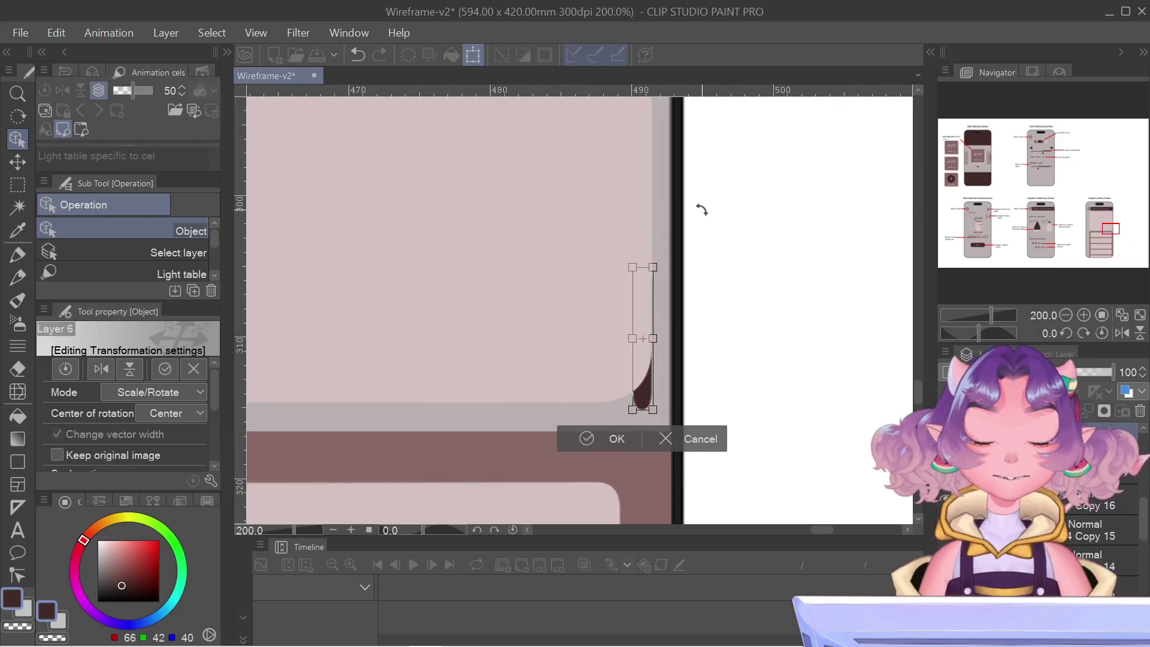
pyautogui.press('Right')
pyautogui.press('Right')
pyautogui.press('Right')
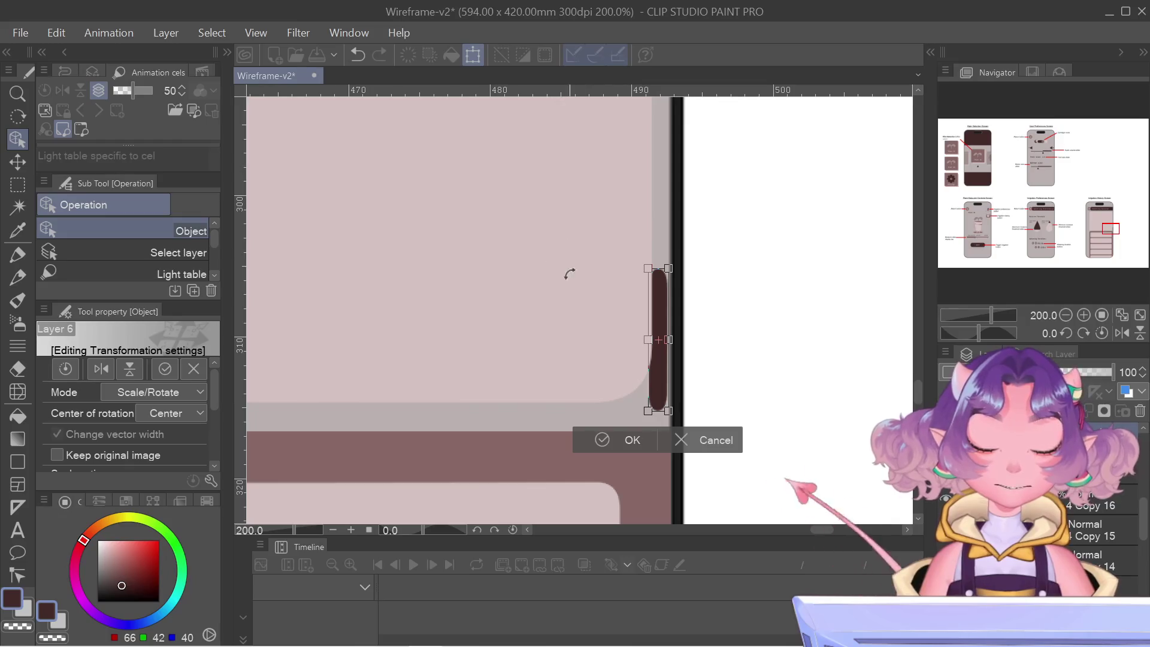
pyautogui.moveTo(651, 342); pyautogui.dragTo(654, 343)
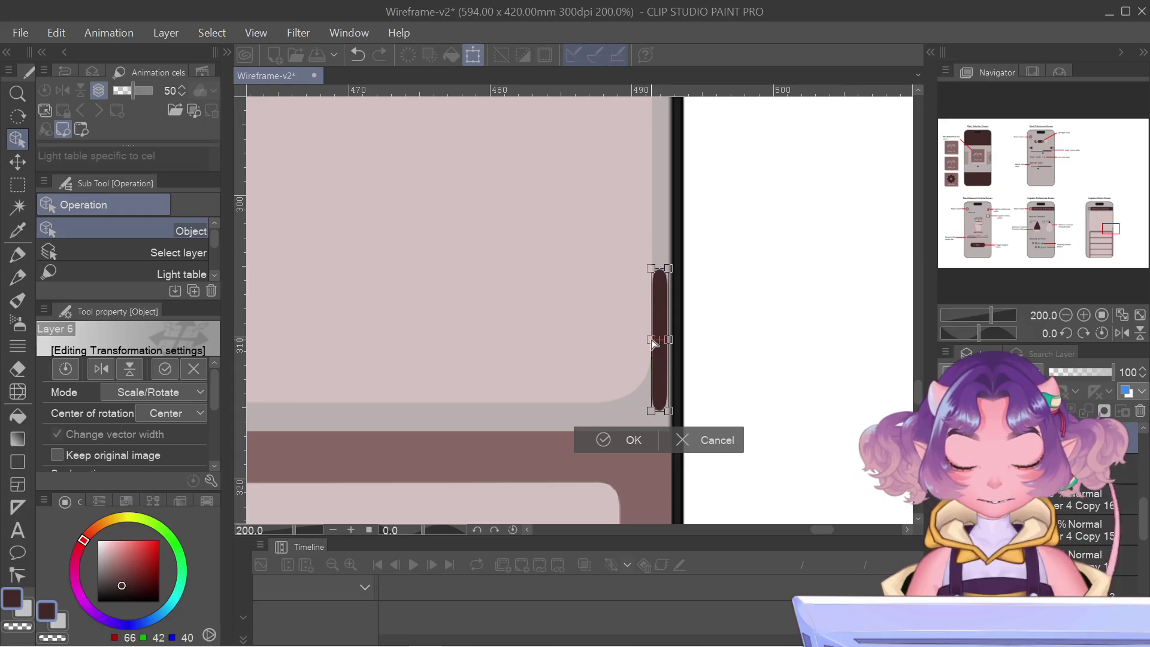
pyautogui.scroll(2, 654, 340)
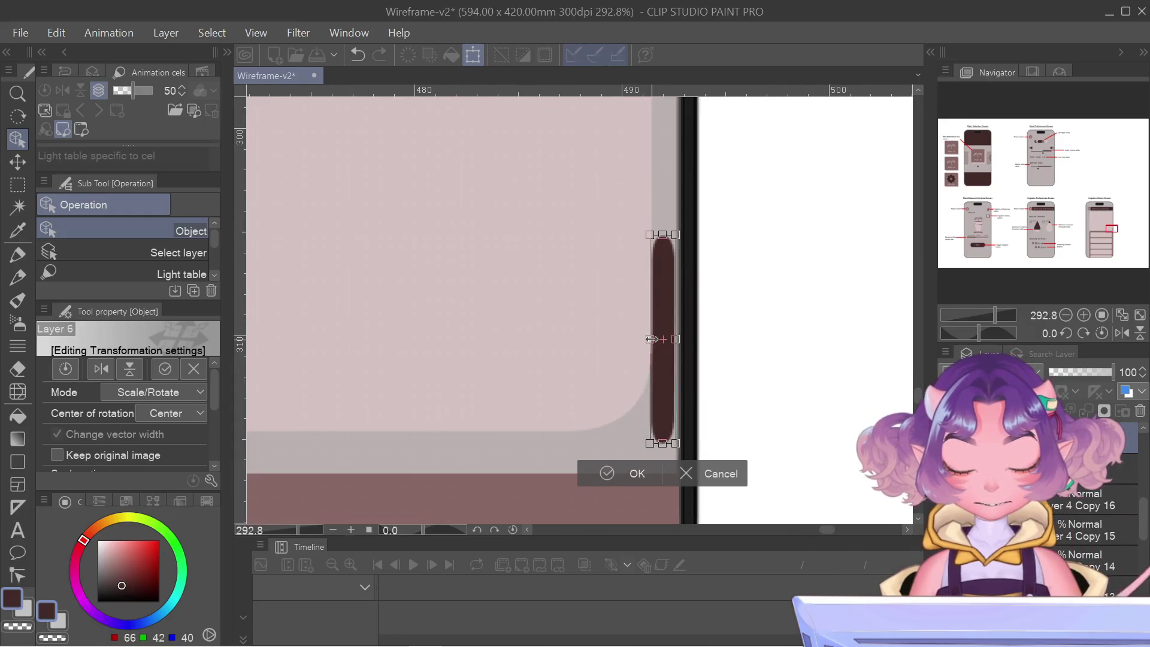
pyautogui.scroll(4, 652, 339)
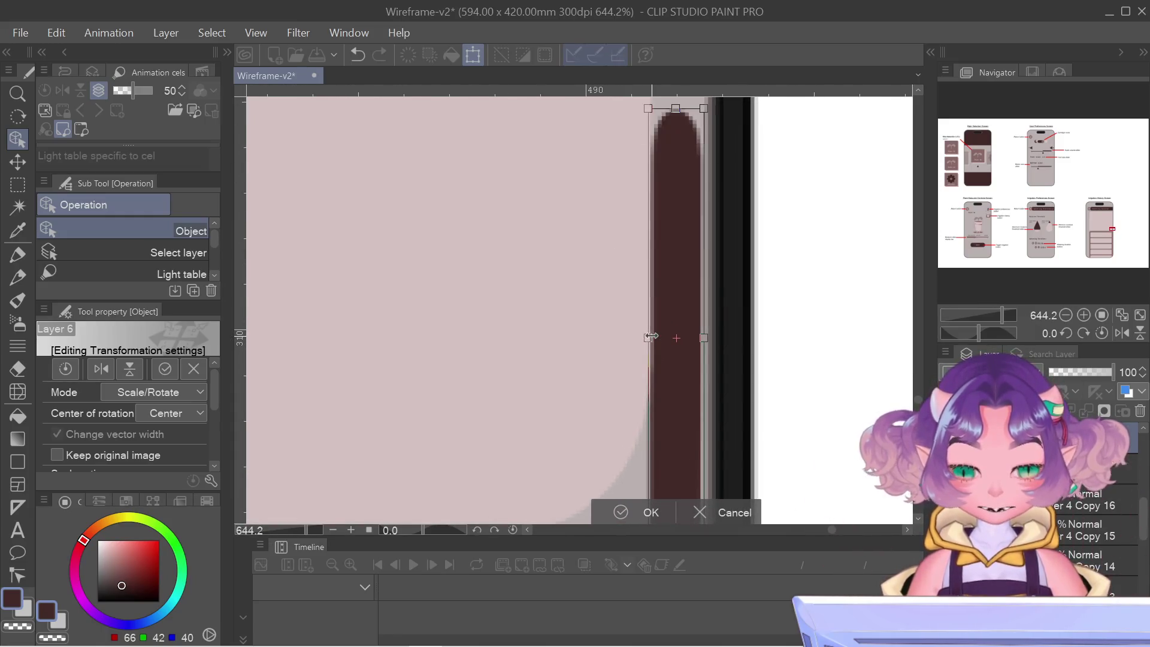
pyautogui.scroll(-5, 667, 174)
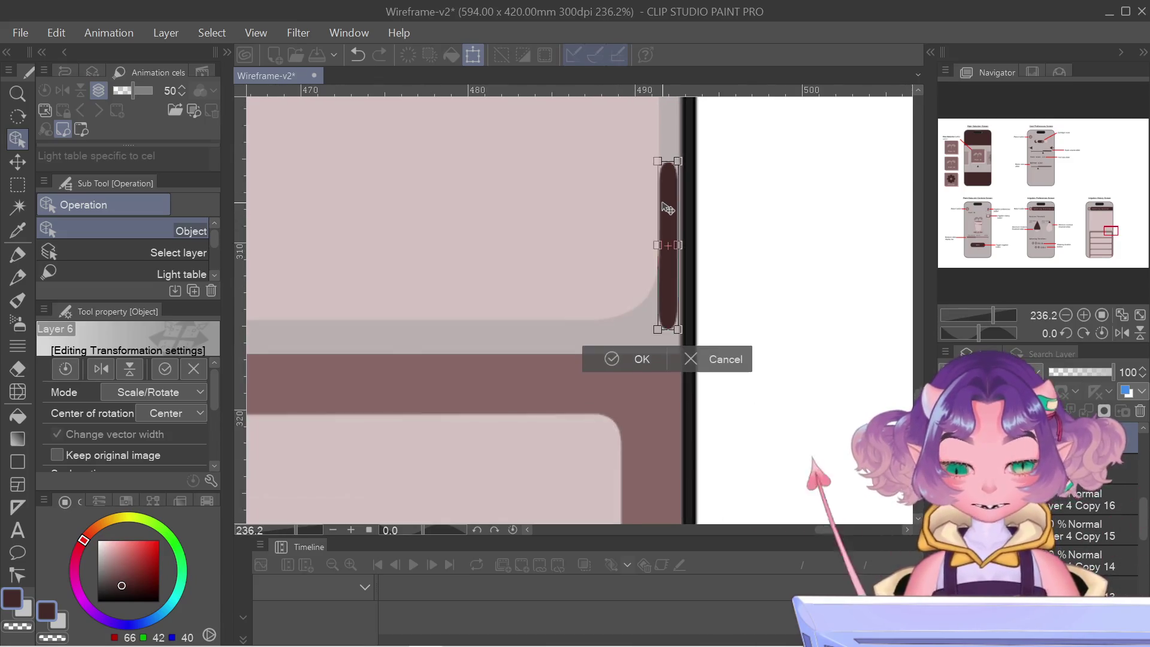
pyautogui.scroll(-11, 667, 208)
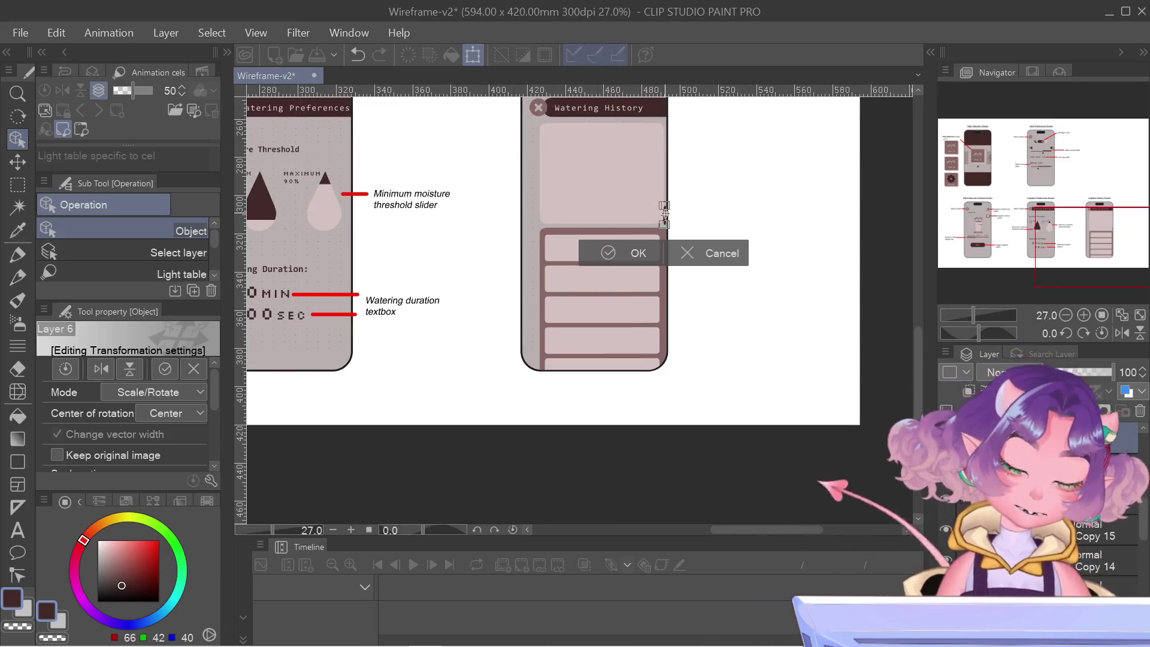
pyautogui.press('Down')
pyautogui.press('Down')
pyautogui.press('Down')
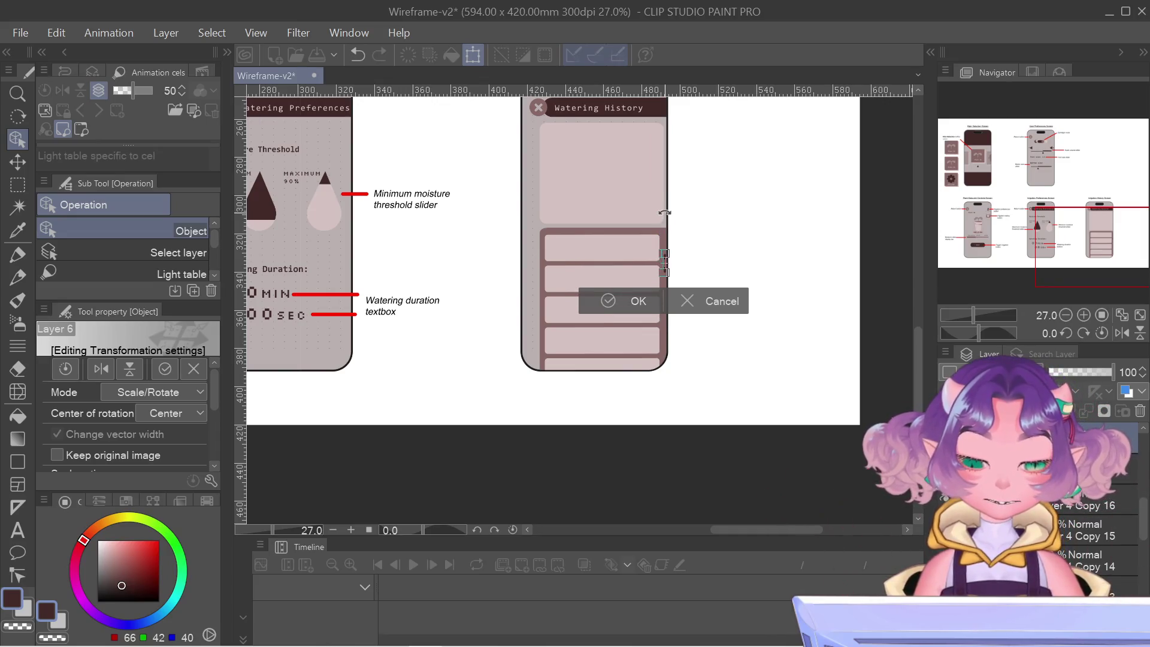
pyautogui.press('Return')
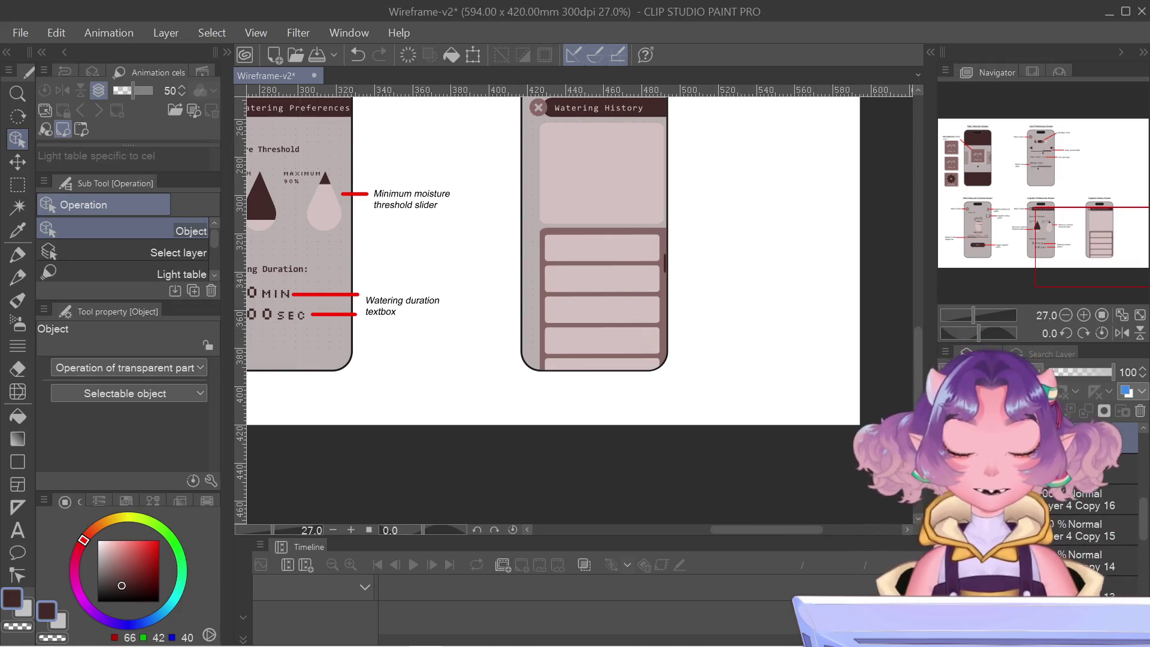
pyautogui.scroll(-1, 1048, 527)
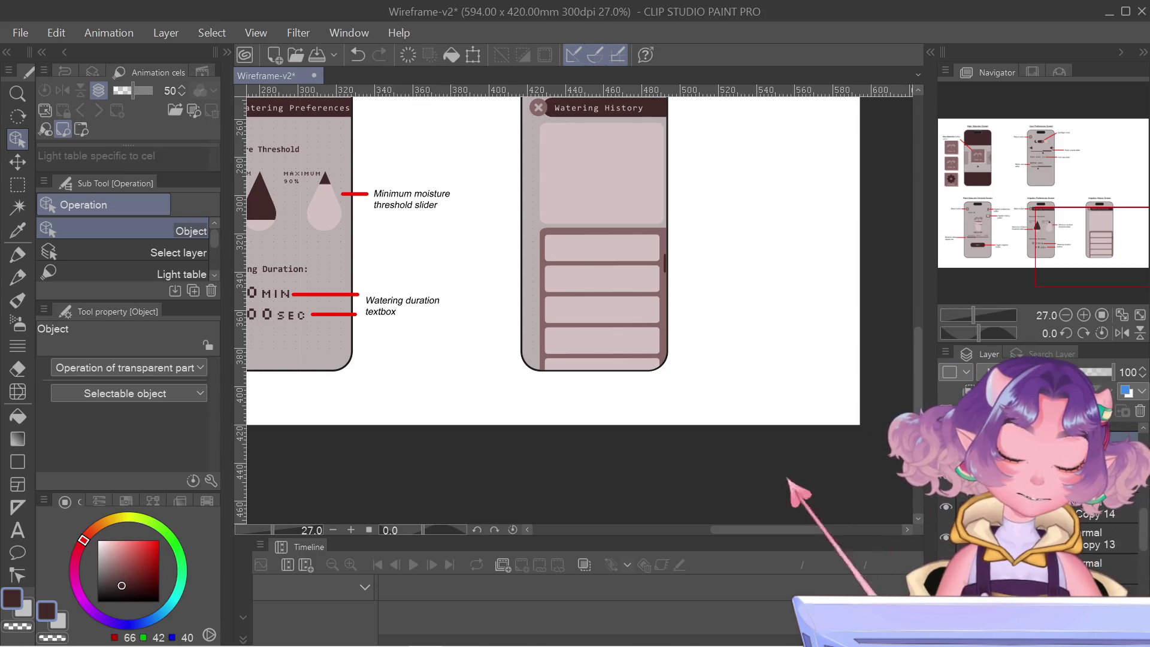
pyautogui.hotkey('ctrl', 't')
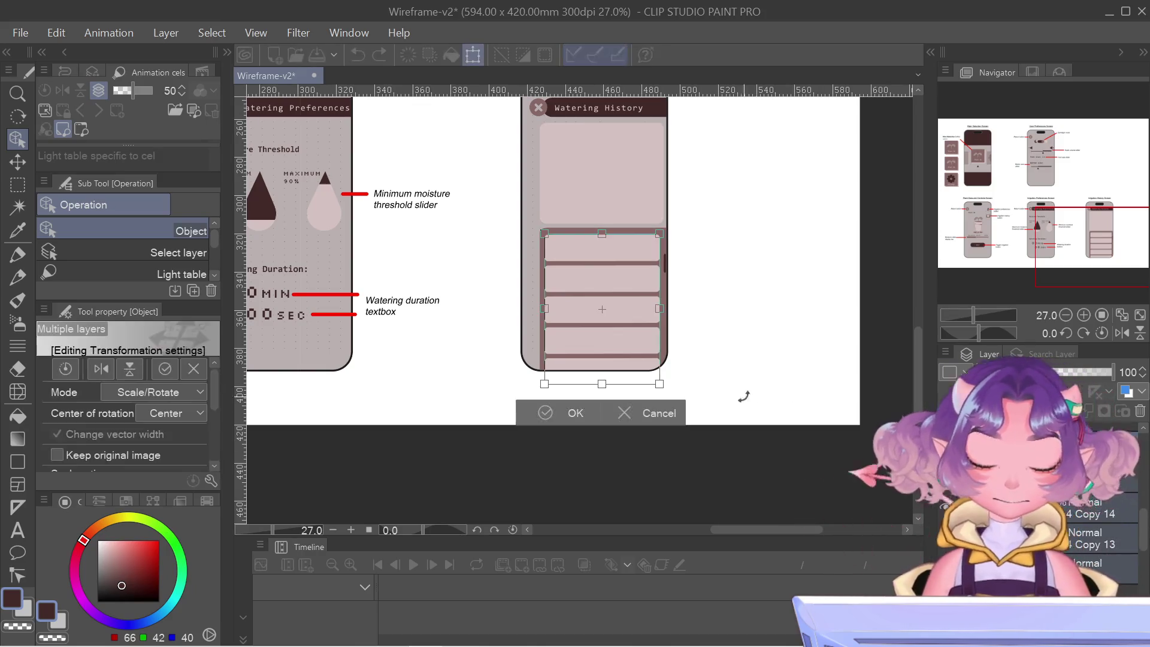
# - Shift the Watering History list rows about 10 px right and commit the move
pyautogui.scroll(3, 665, 253)
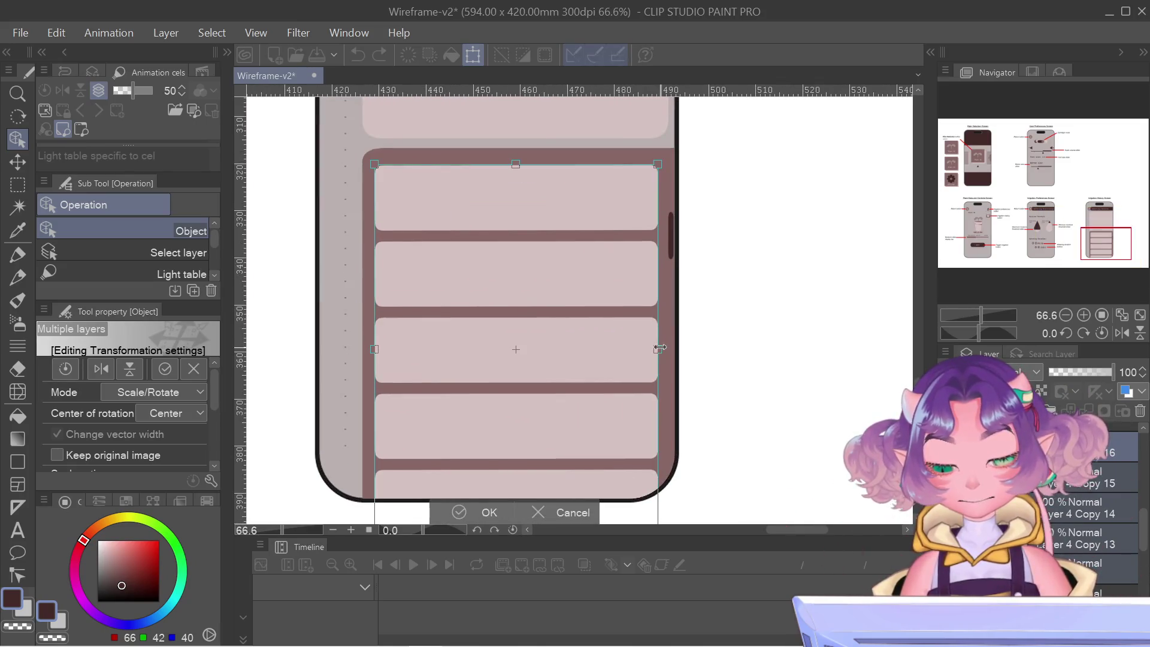
pyautogui.moveTo(658, 347); pyautogui.dragTo(664, 347)
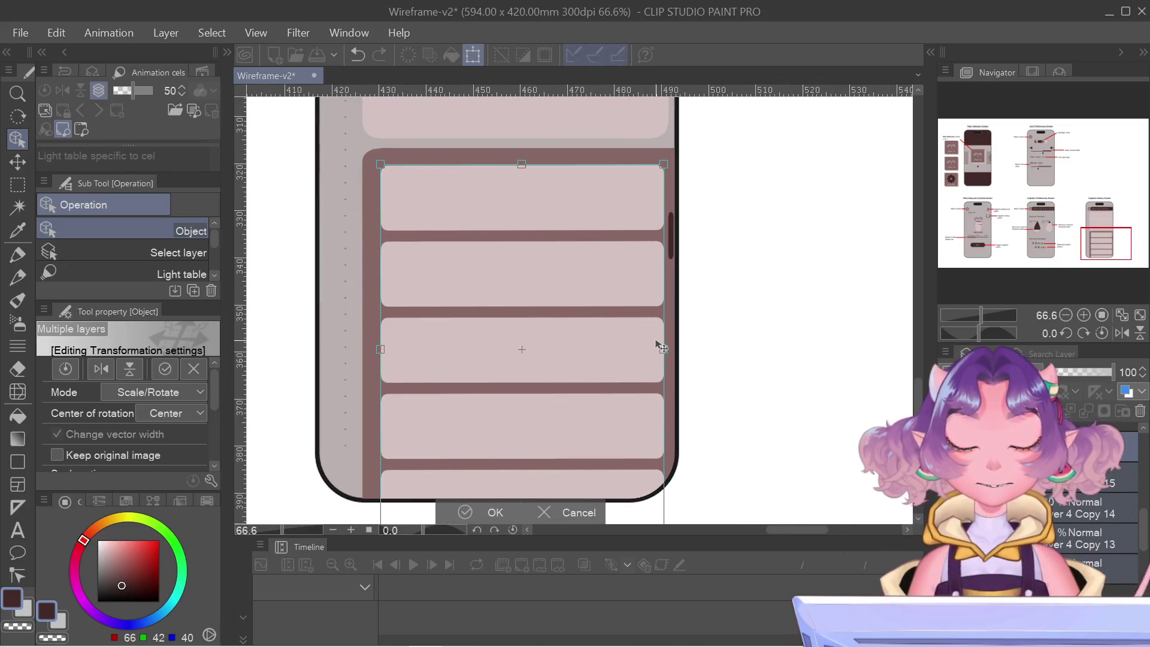
pyautogui.scroll(-5, 662, 347)
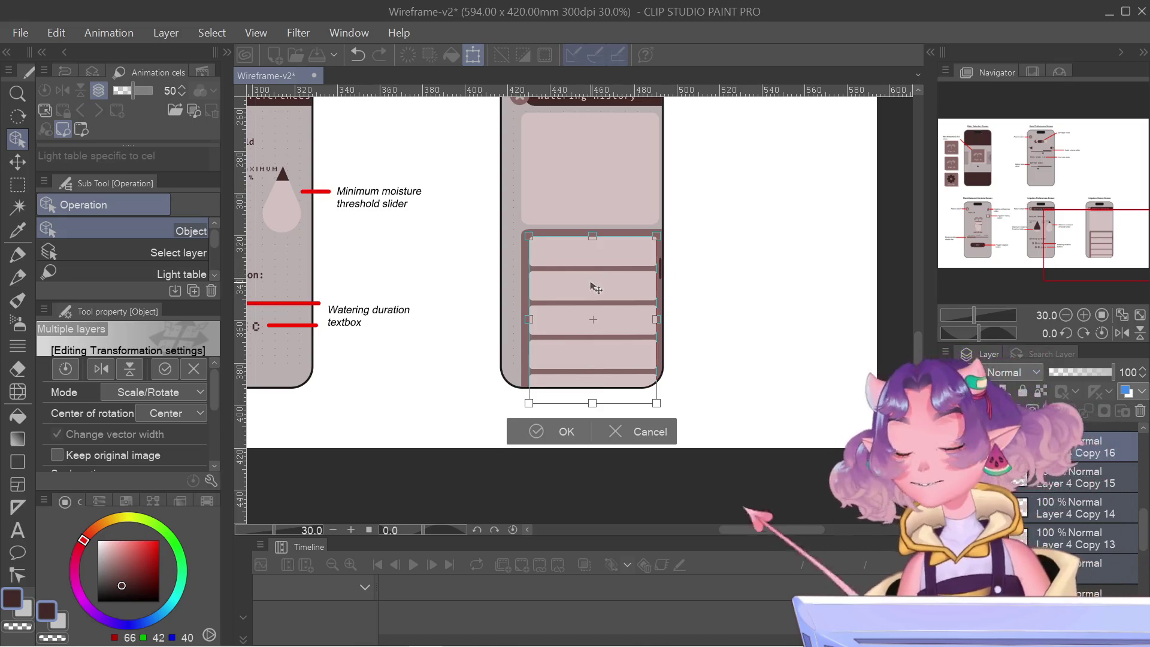
pyautogui.press('Return')
pyautogui.scroll(4, 659, 240)
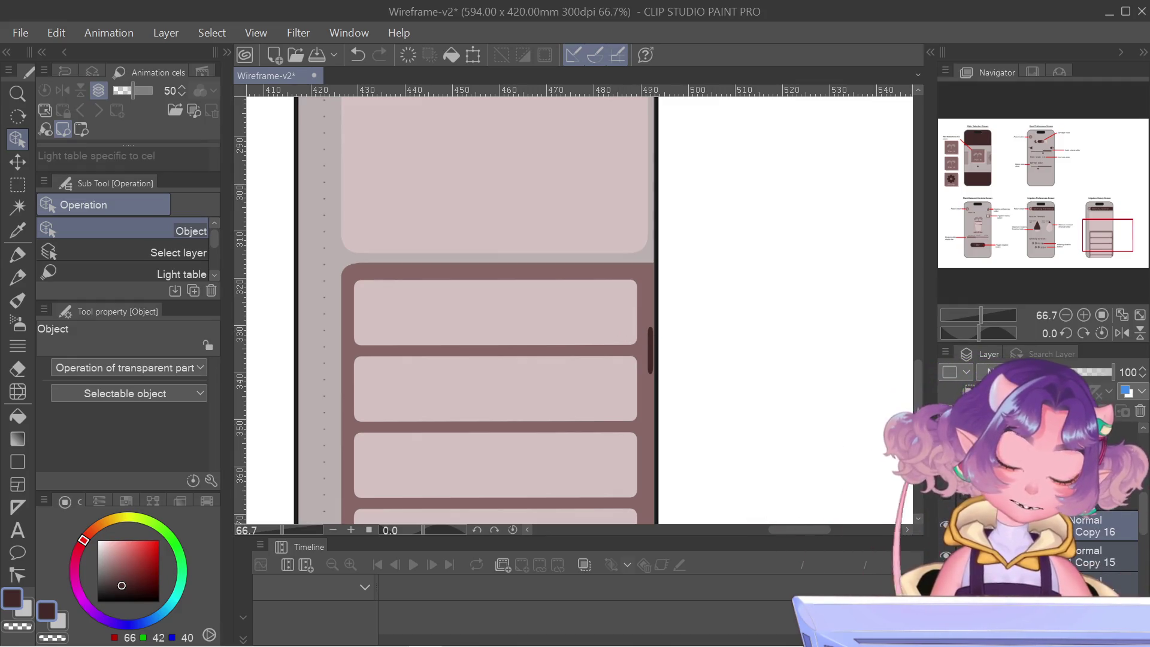
# - Transform the scroll bar marker again and commit it at the list panel's right edge
pyautogui.hotkey('ctrl', 't')
pyautogui.scroll(2, 662, 264)
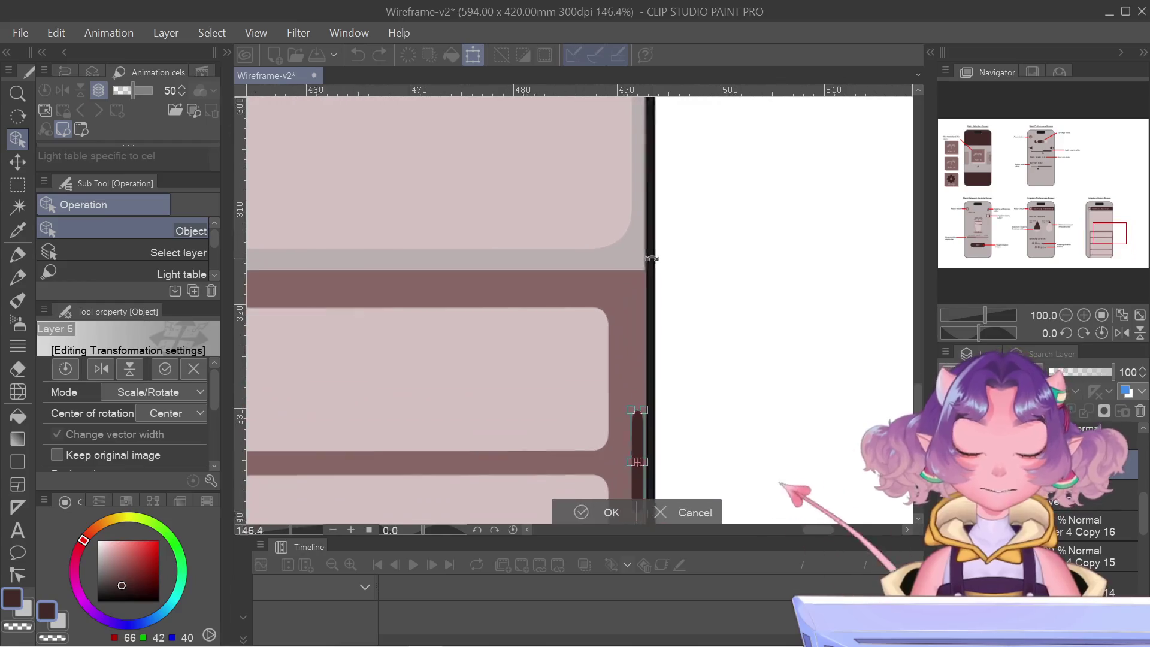
pyautogui.scroll(-5, 661, 263)
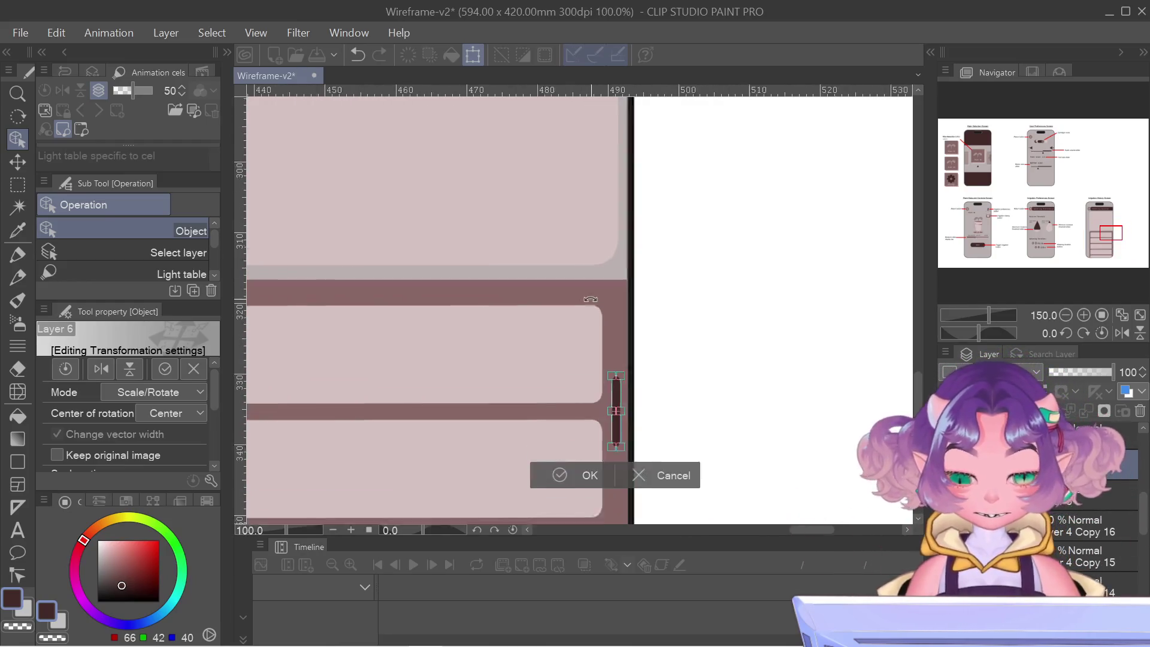
pyautogui.press('Return')
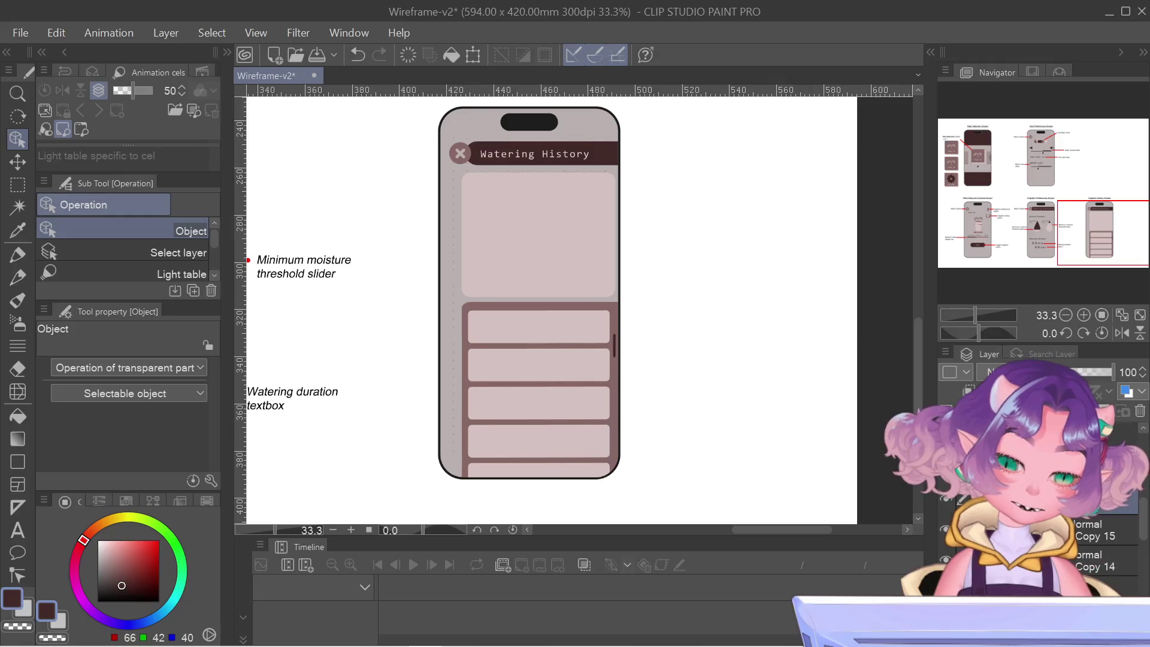
pyautogui.hotkey('ctrl', 't')
# - Drag the rows' right edge about 10 px outward, undoing stray changes, and commit the wider rows
pyautogui.scroll(5, 596, 377)
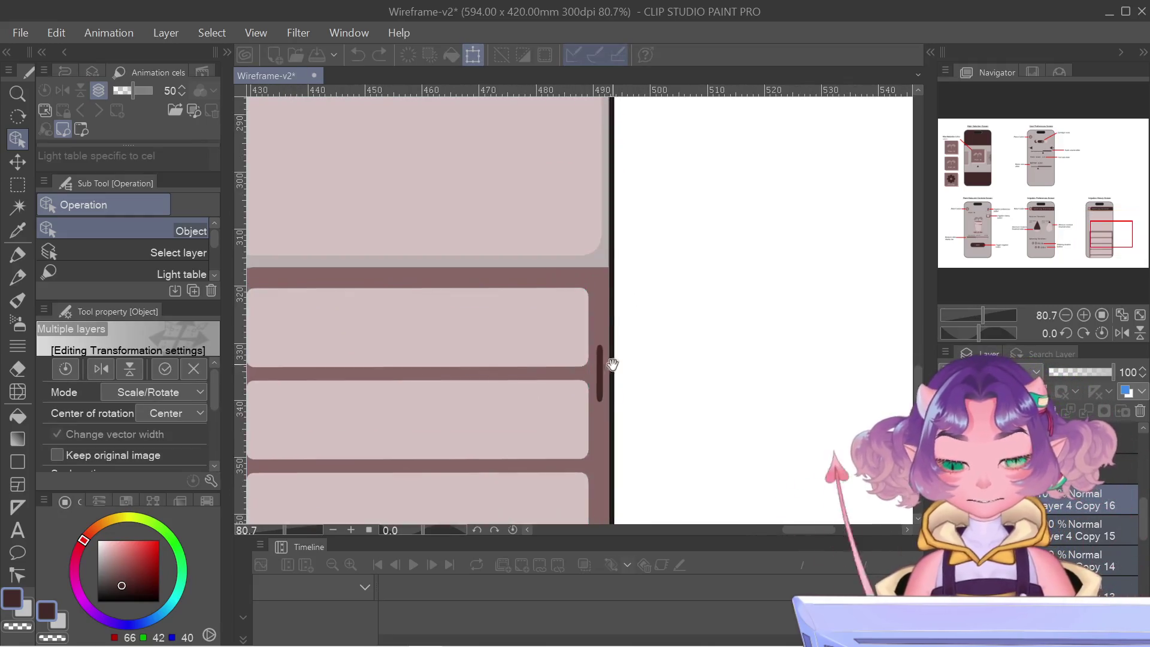
pyautogui.moveTo(585, 396); pyautogui.dragTo(590, 395)
pyautogui.hotkey('ctrl', 'z')
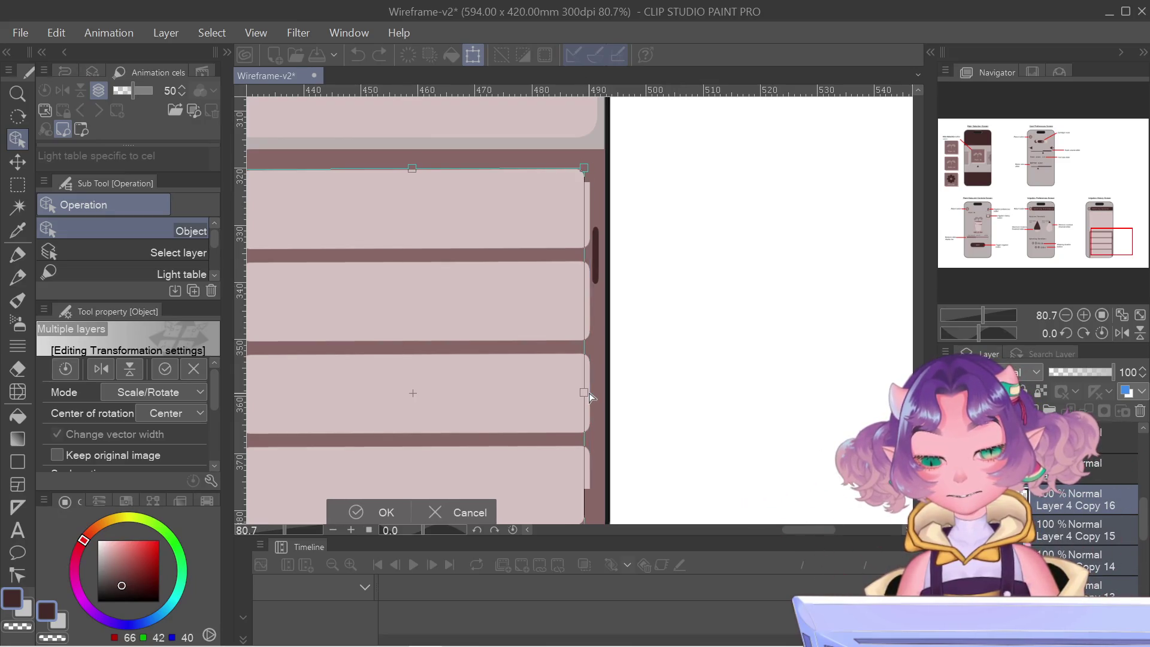
pyautogui.hotkey('ctrl', 'z')
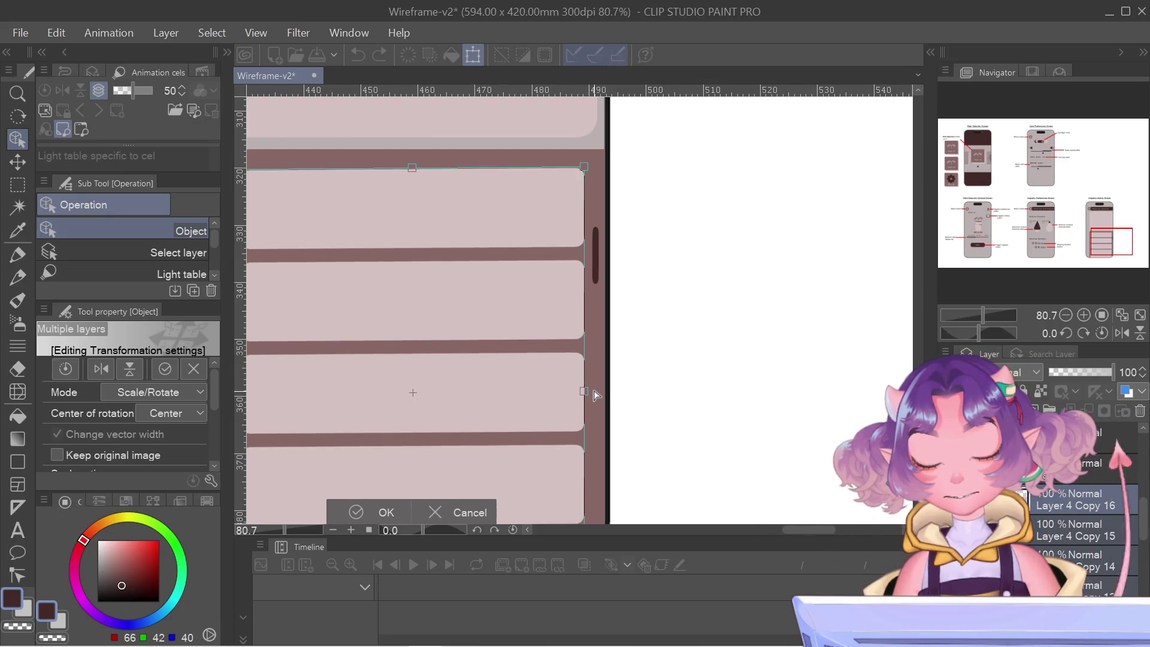
pyautogui.moveTo(584, 396); pyautogui.dragTo(590, 397)
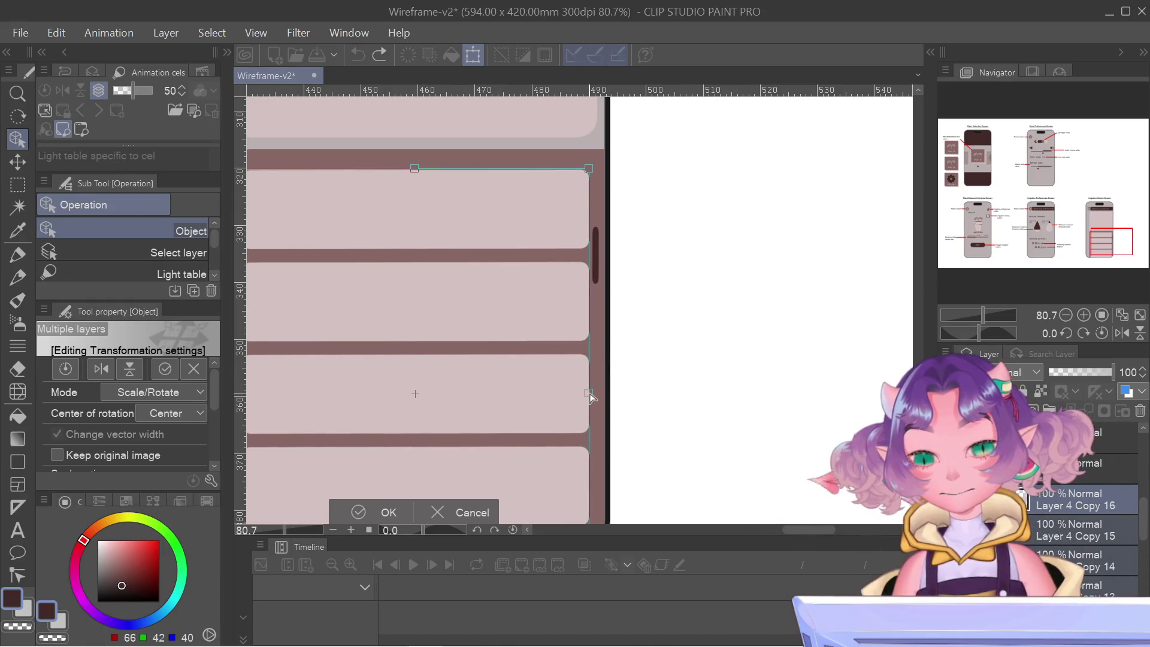
pyautogui.scroll(3, 400, 295)
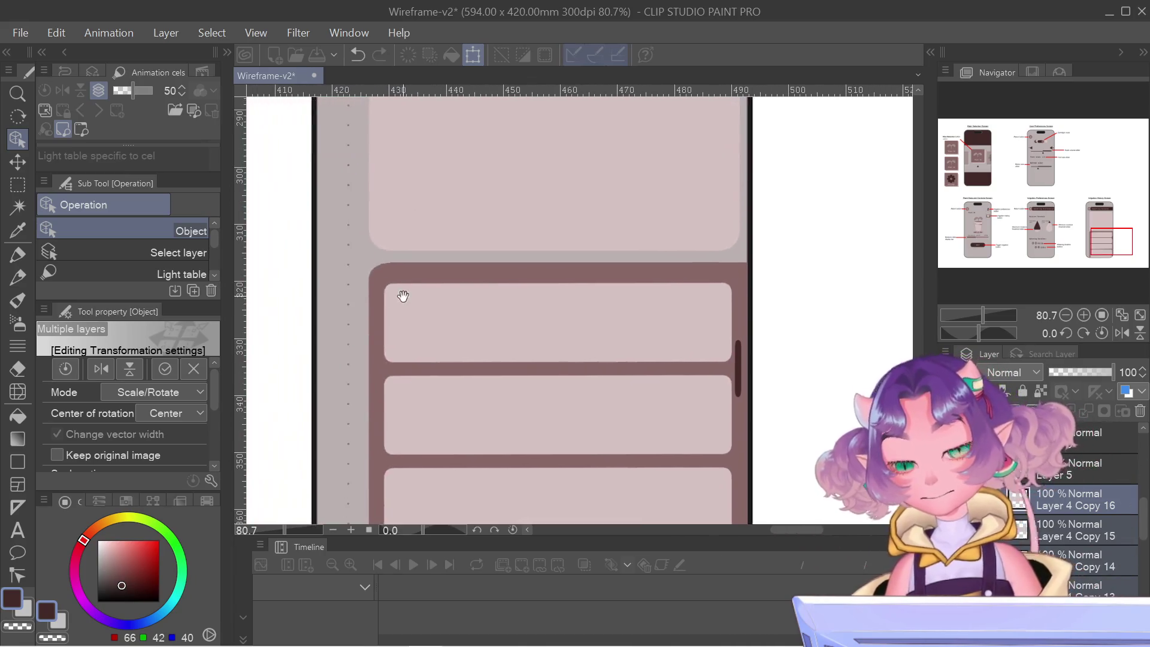
pyautogui.scroll(-5, 619, 329)
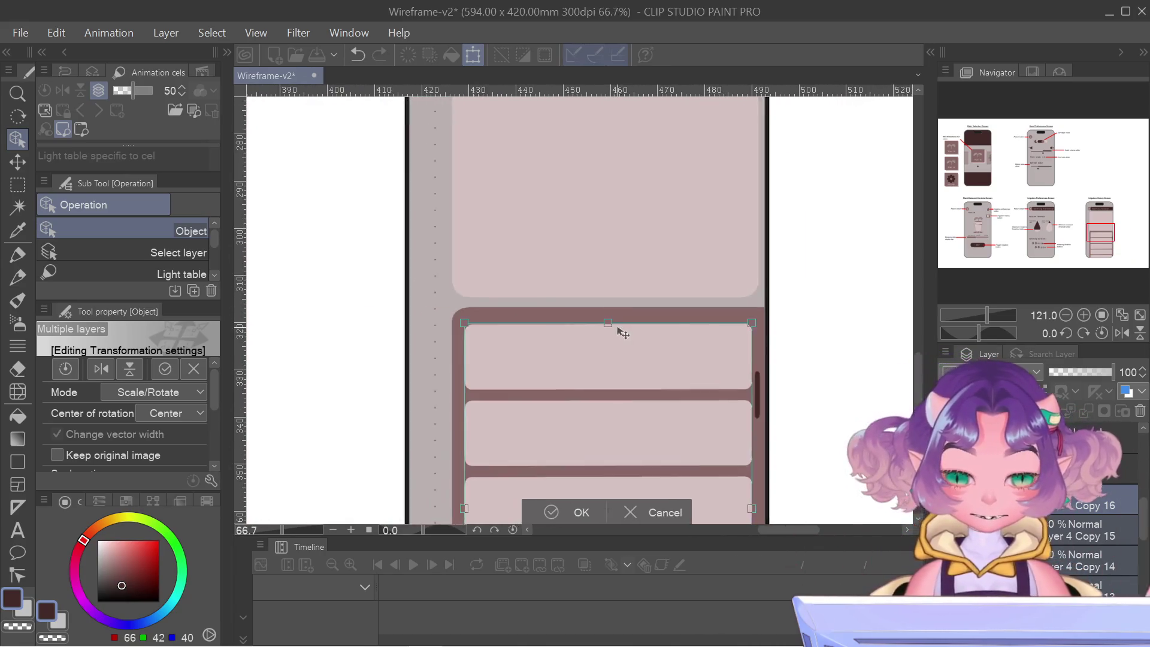
pyautogui.press('Return')
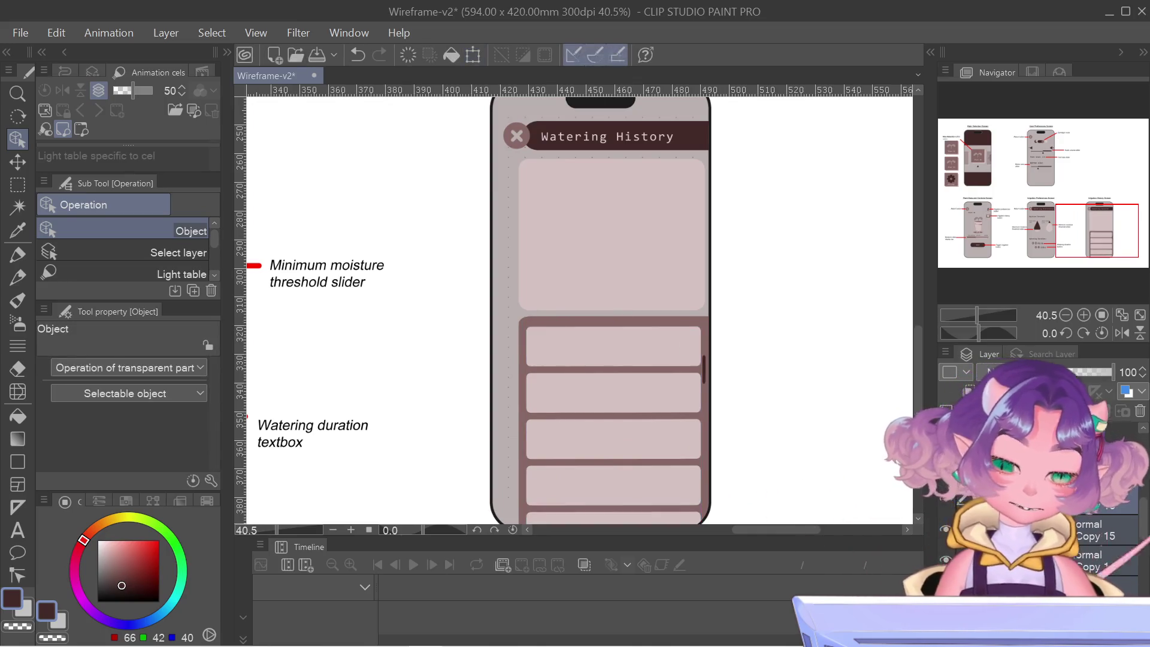
# - Select the scroll bar marker beside the widened rows and commit its adjustment
pyautogui.click(704, 368)
pyautogui.scroll(2, 642, 304)
pyautogui.scroll(2, 749, 327)
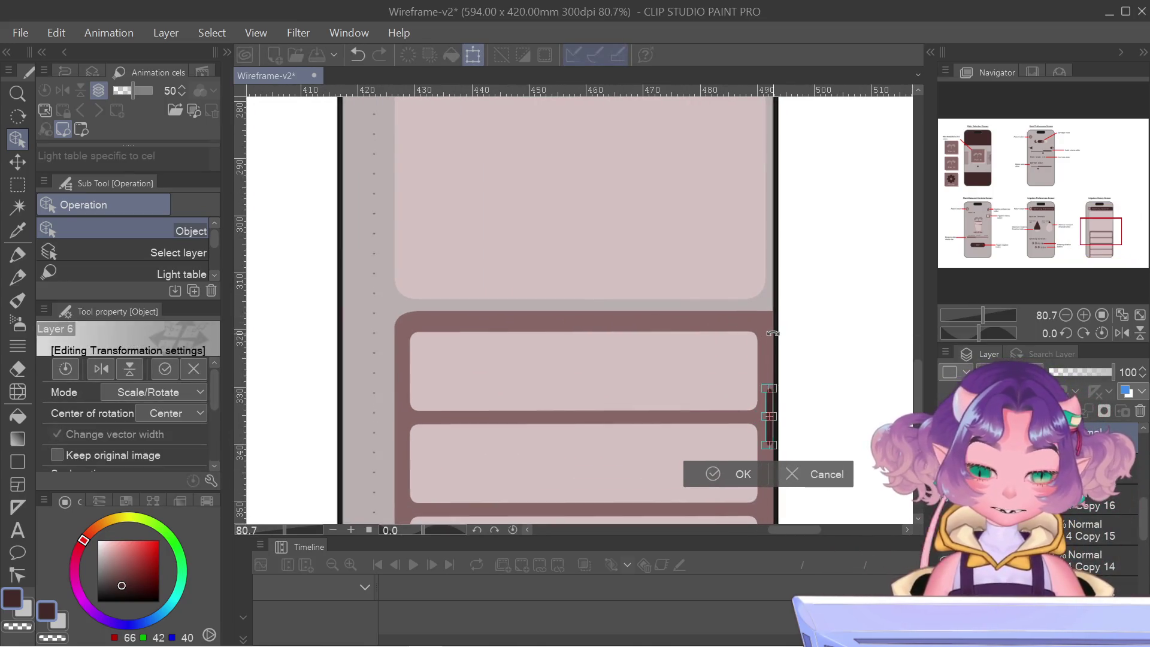
pyautogui.scroll(3, 773, 334)
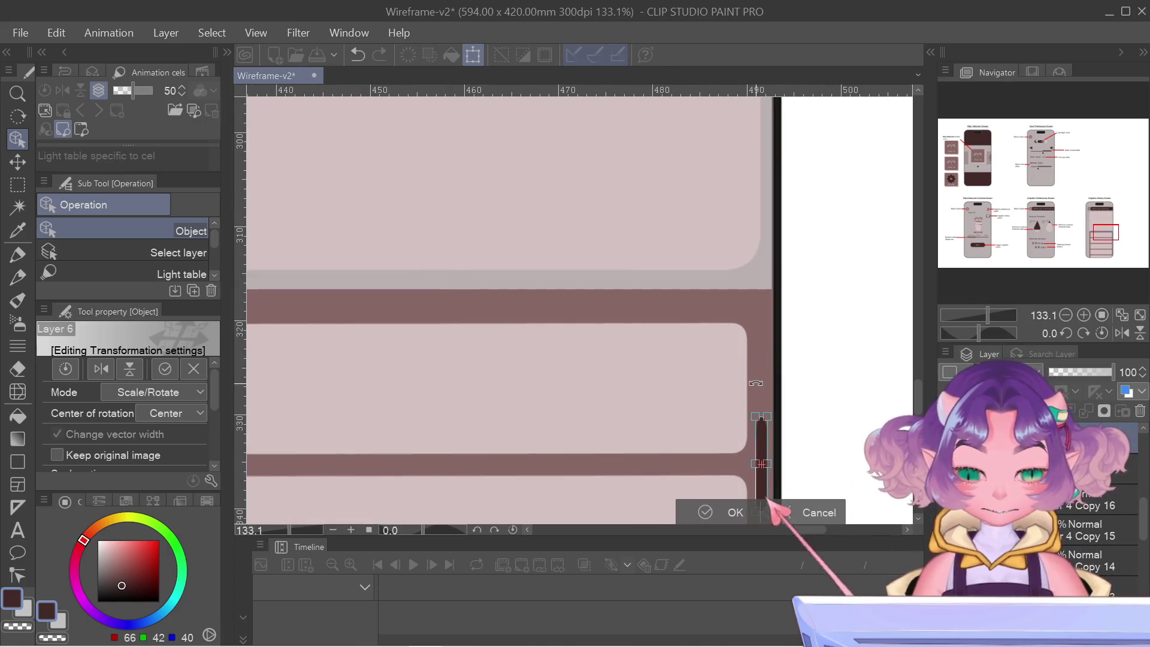
pyautogui.press('Return')
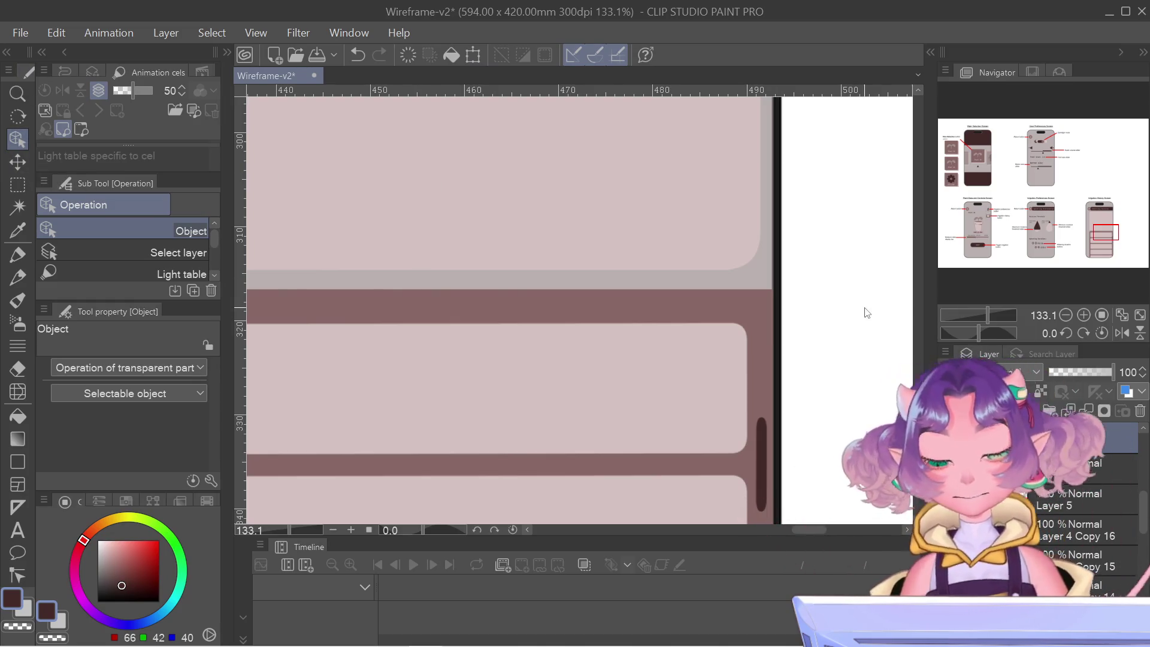
pyautogui.hotkey('ctrl', 't')
# - Stretch the top panel downward and pull its right edge in to align with the list, then commit
pyautogui.moveTo(454, 270); pyautogui.dragTo(454, 494)
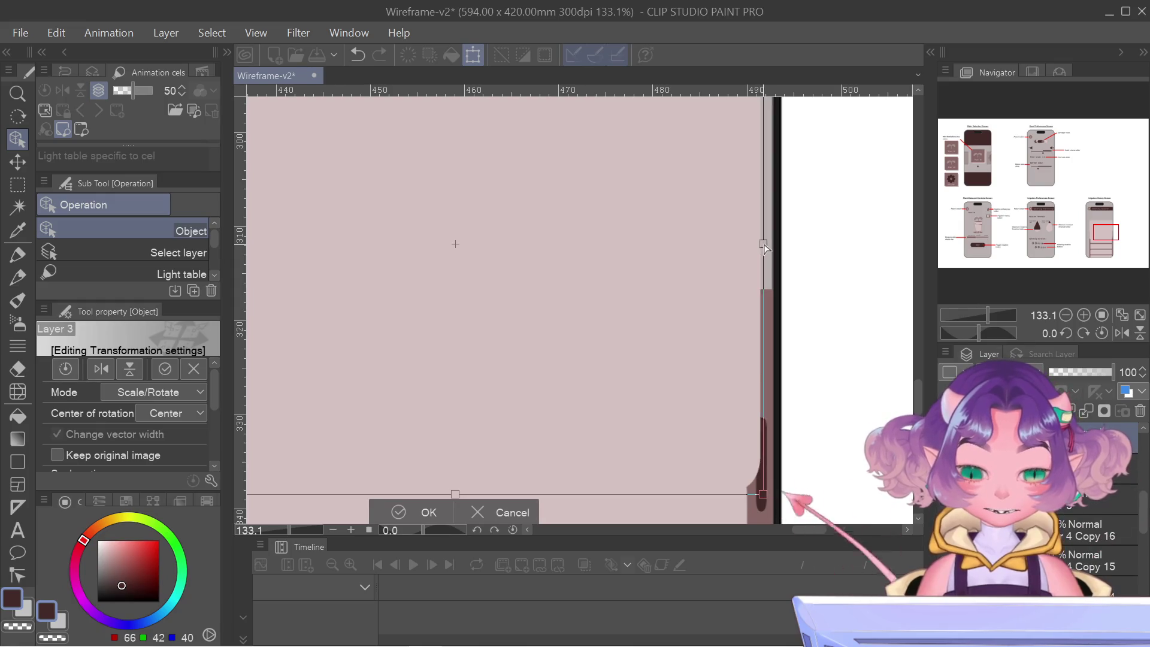
pyautogui.moveTo(761, 246); pyautogui.dragTo(750, 242)
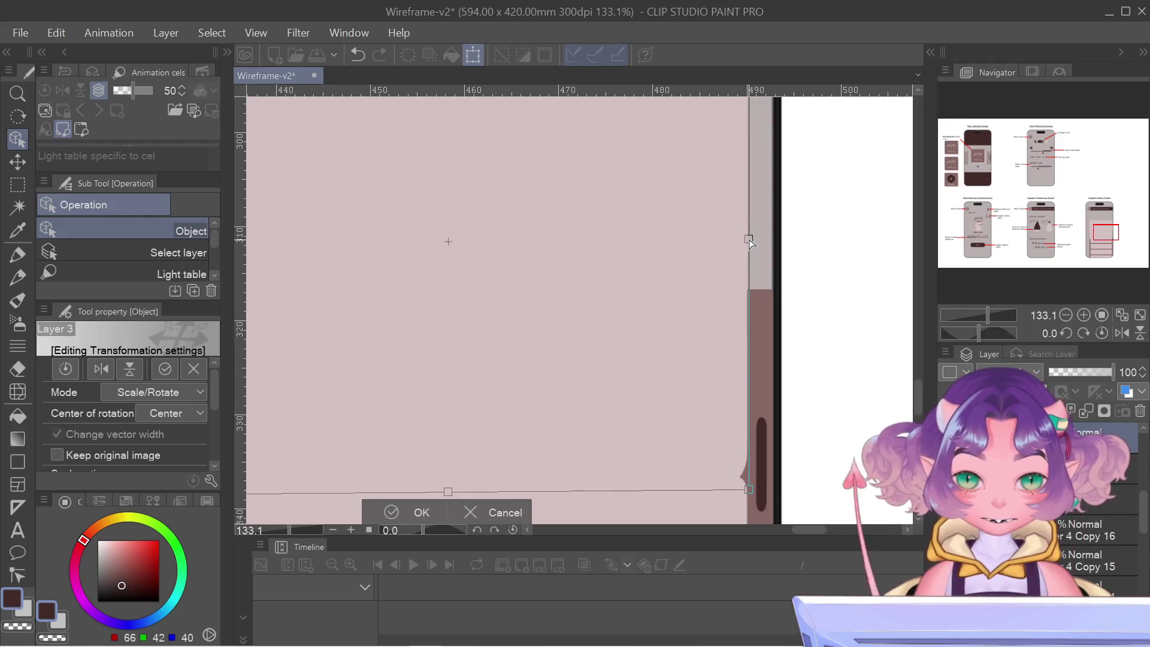
pyautogui.scroll(-1, 749, 320)
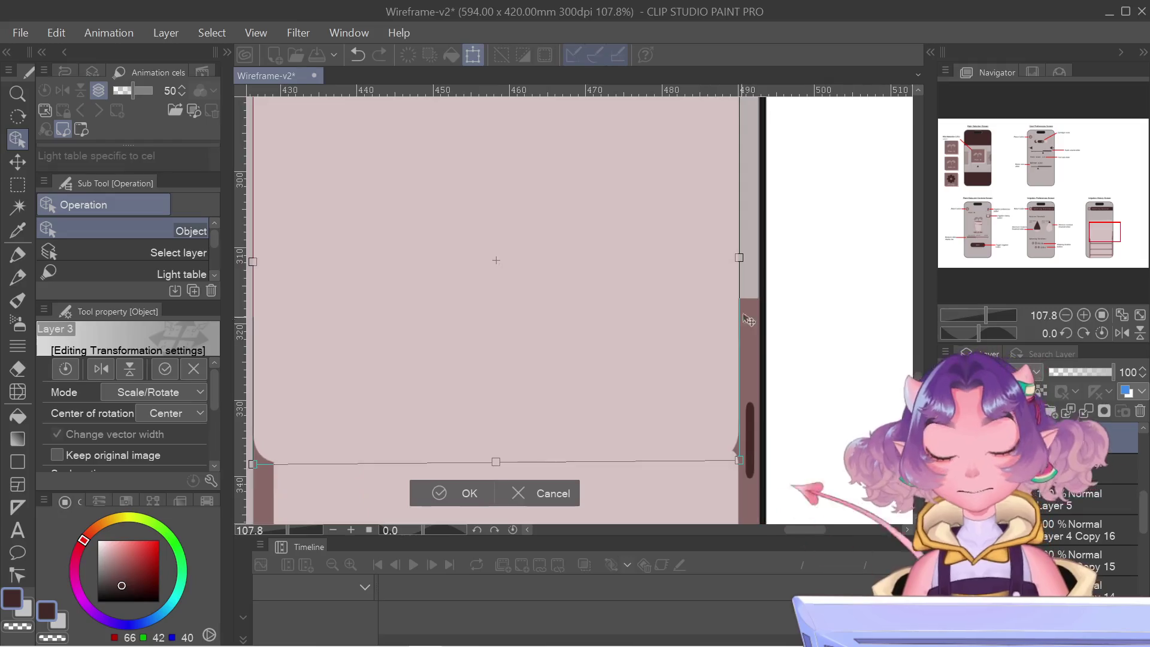
pyautogui.scroll(2, 706, 318)
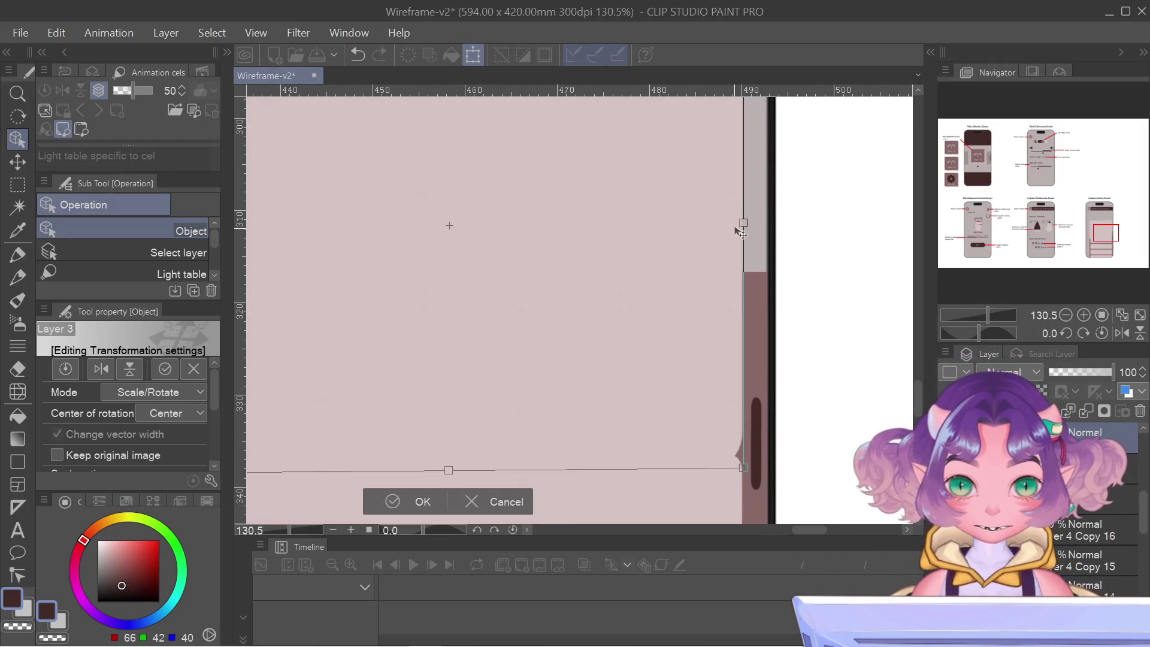
pyautogui.moveTo(746, 226); pyautogui.dragTo(746, 229)
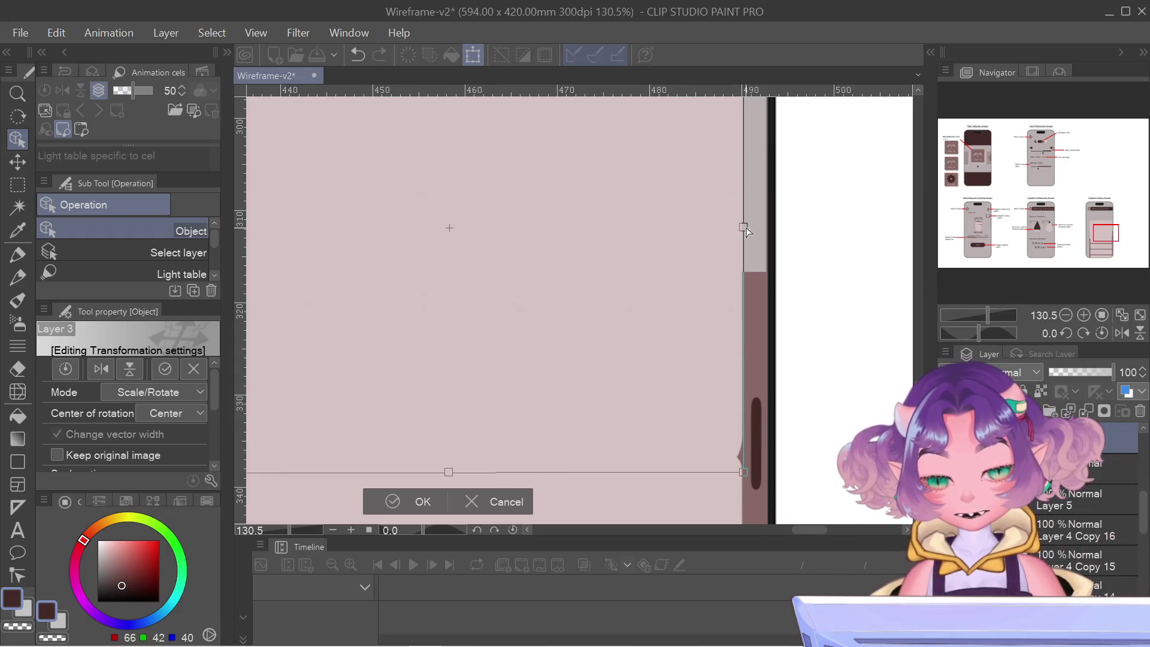
pyautogui.moveTo(746, 229); pyautogui.dragTo(745, 231)
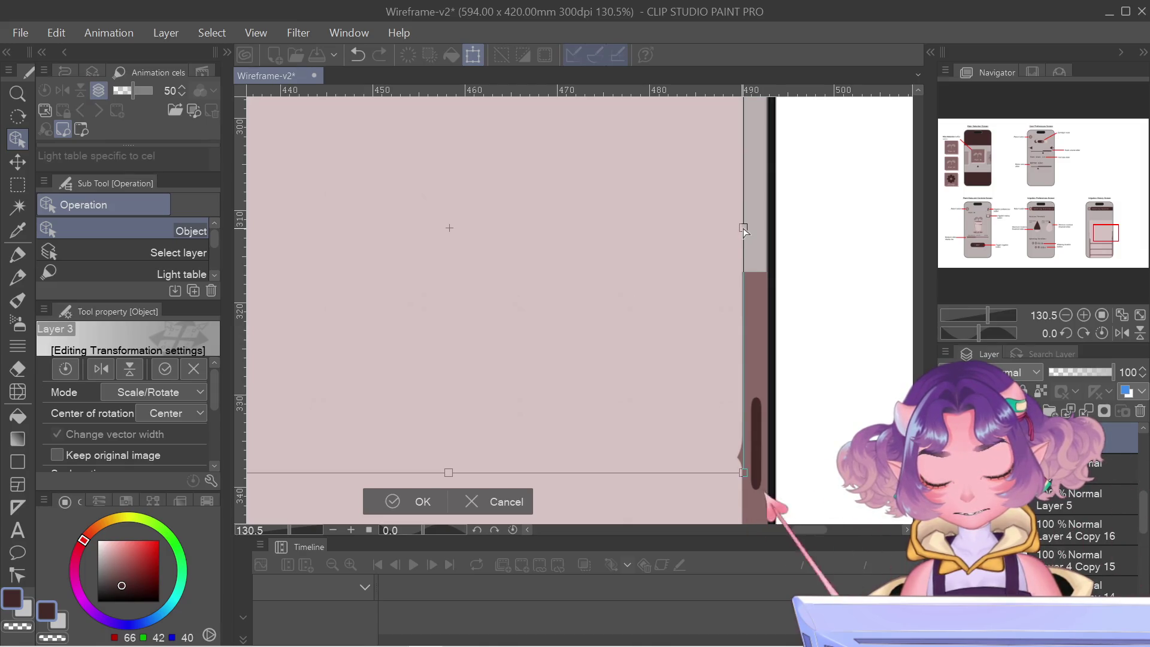
pyautogui.scroll(-3, 734, 236)
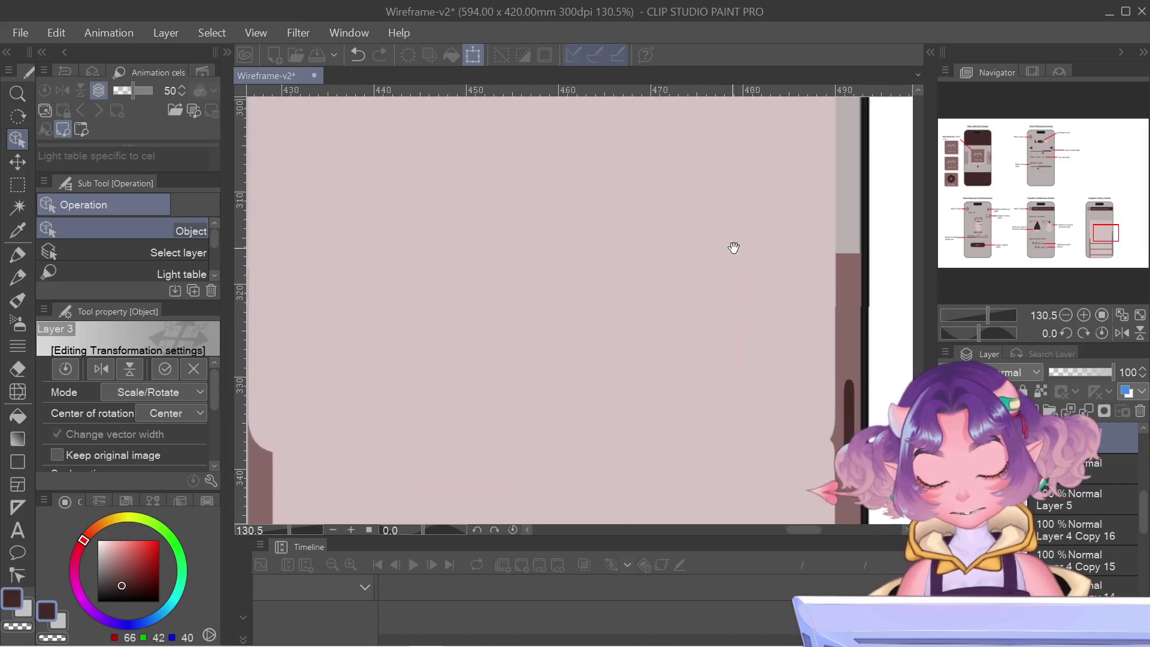
pyautogui.scroll(3, 746, 248)
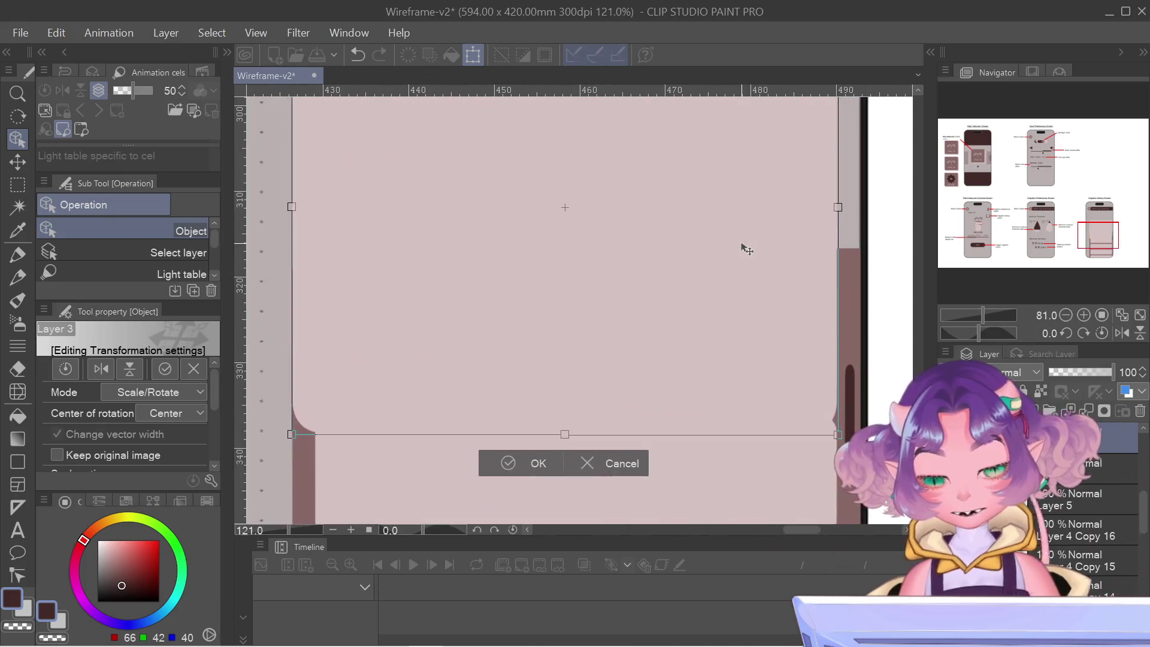
pyautogui.scroll(-3, 746, 249)
pyautogui.press('Return')
pyautogui.moveTo(775, 218)
pyautogui.mouseDown()
pyautogui.moveTo(771, 411)
pyautogui.moveTo(701, 262)
pyautogui.mouseUp()
pyautogui.scroll(-2, 749, 408)
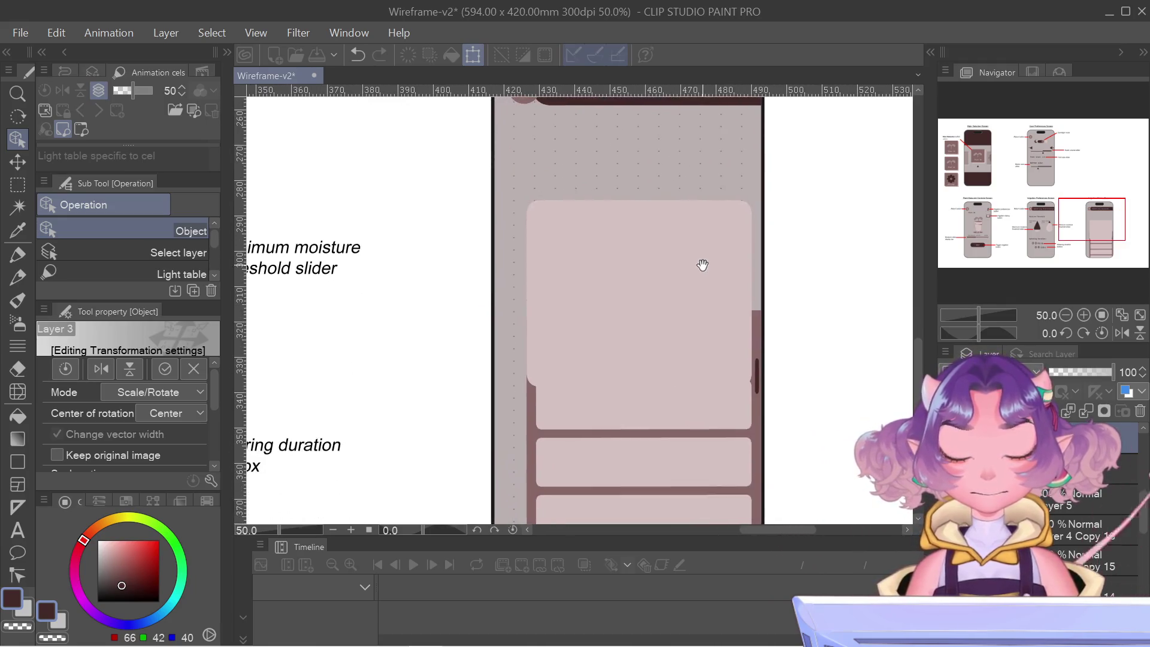
# - Select the Watering History top panel again and narrow it slightly from its left side
pyautogui.click(701, 262)
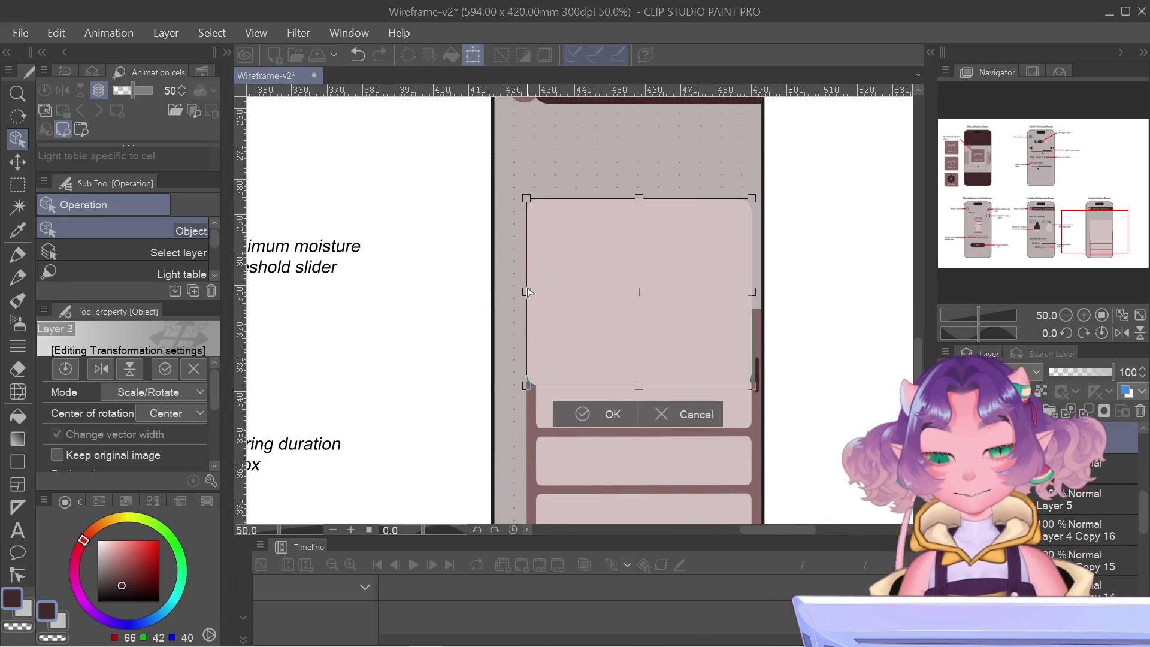
pyautogui.scroll(-1, 527, 290)
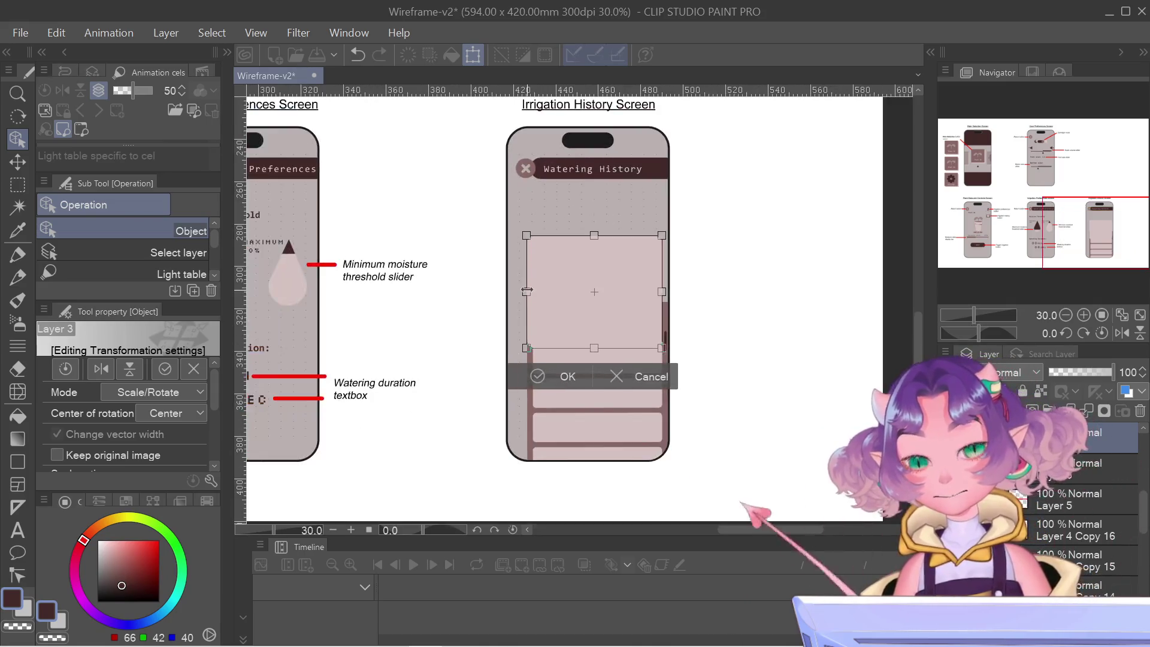
pyautogui.scroll(2, 537, 258)
pyautogui.moveTo(518, 328); pyautogui.dragTo(530, 326)
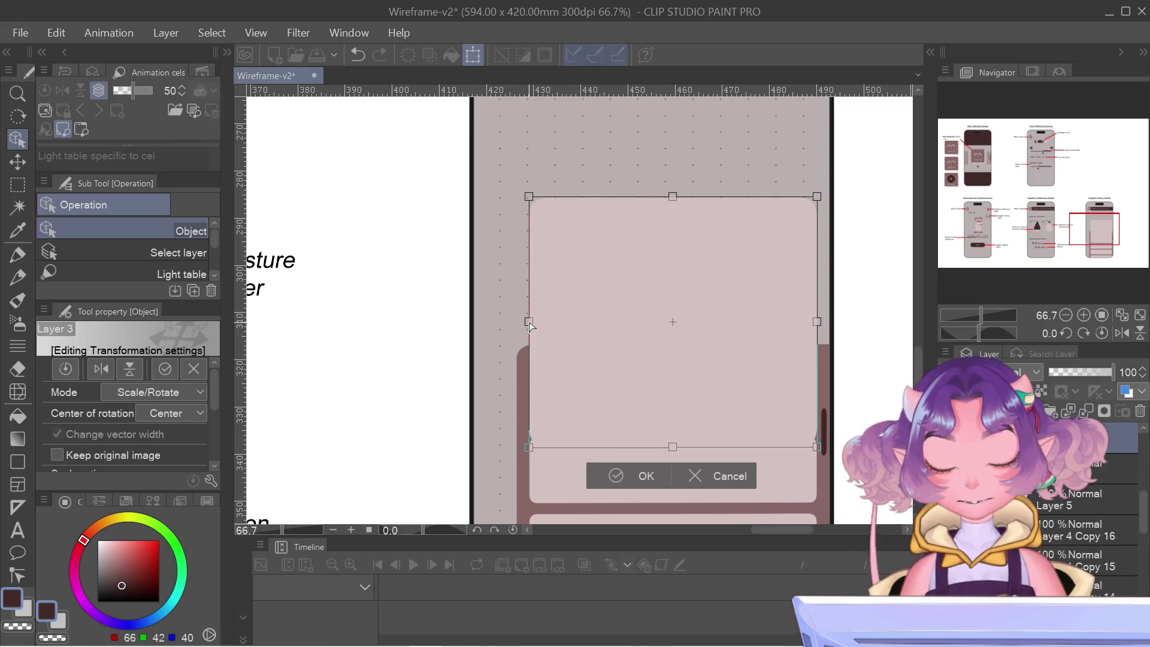
# - Nudge the top panel up two steps toward the header and commit its new position with OK
pyautogui.scroll(1, 881, 259)
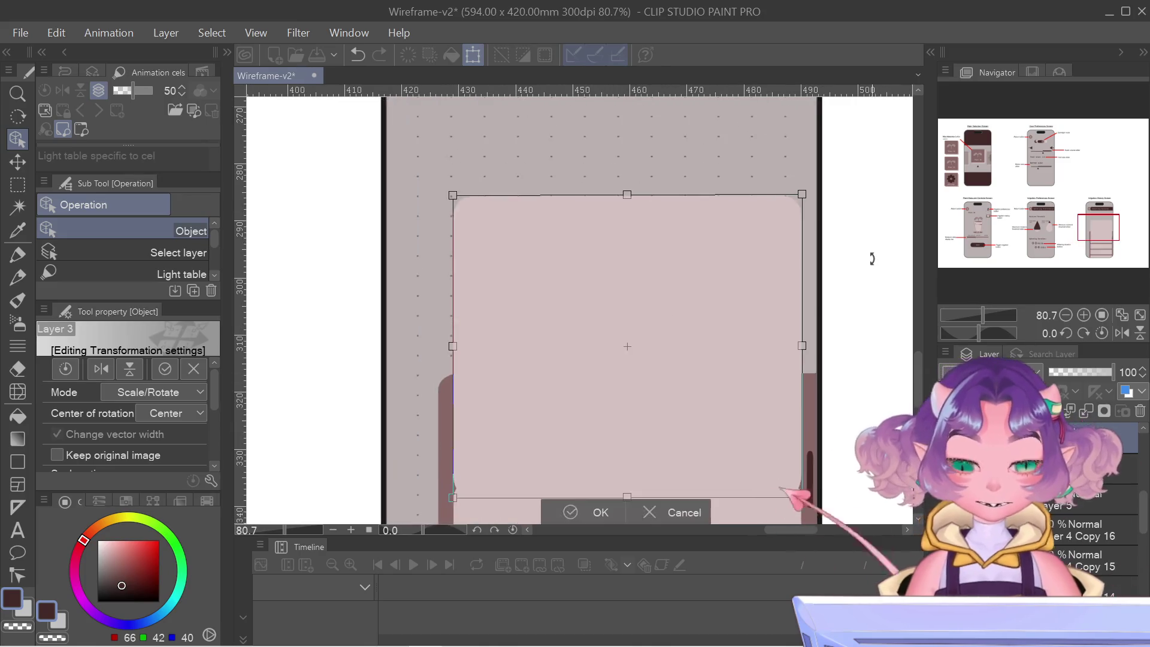
pyautogui.press('Up')
pyautogui.press('Up')
pyautogui.press('Up')
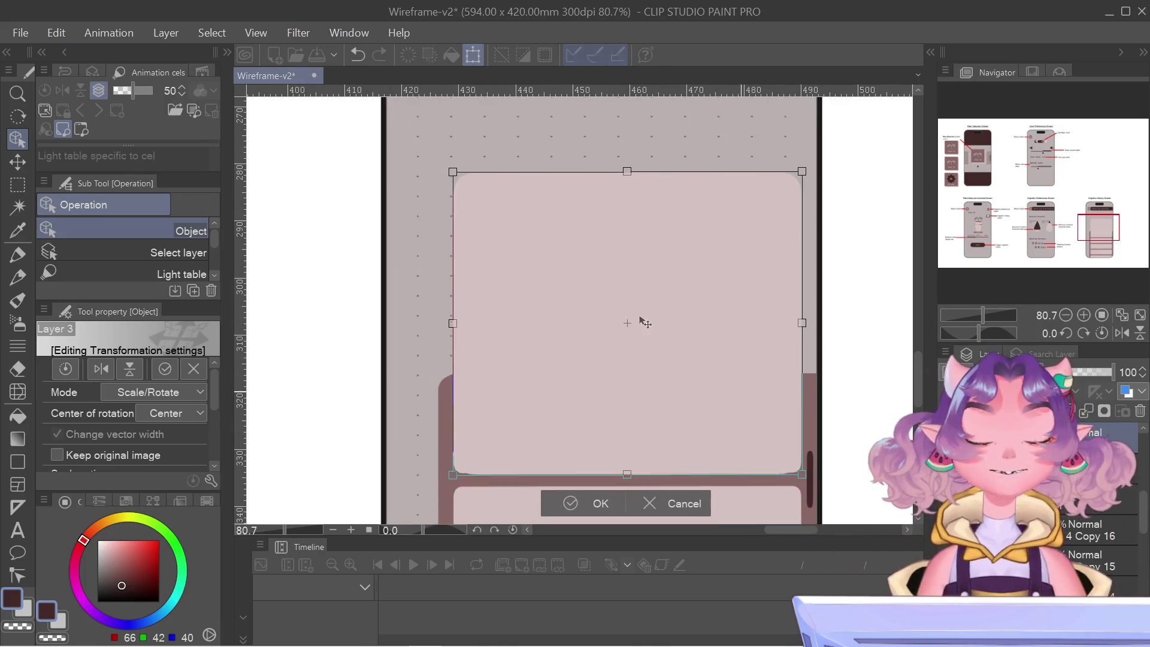
pyautogui.press('Up')
pyautogui.press('Up')
pyautogui.press('Up')
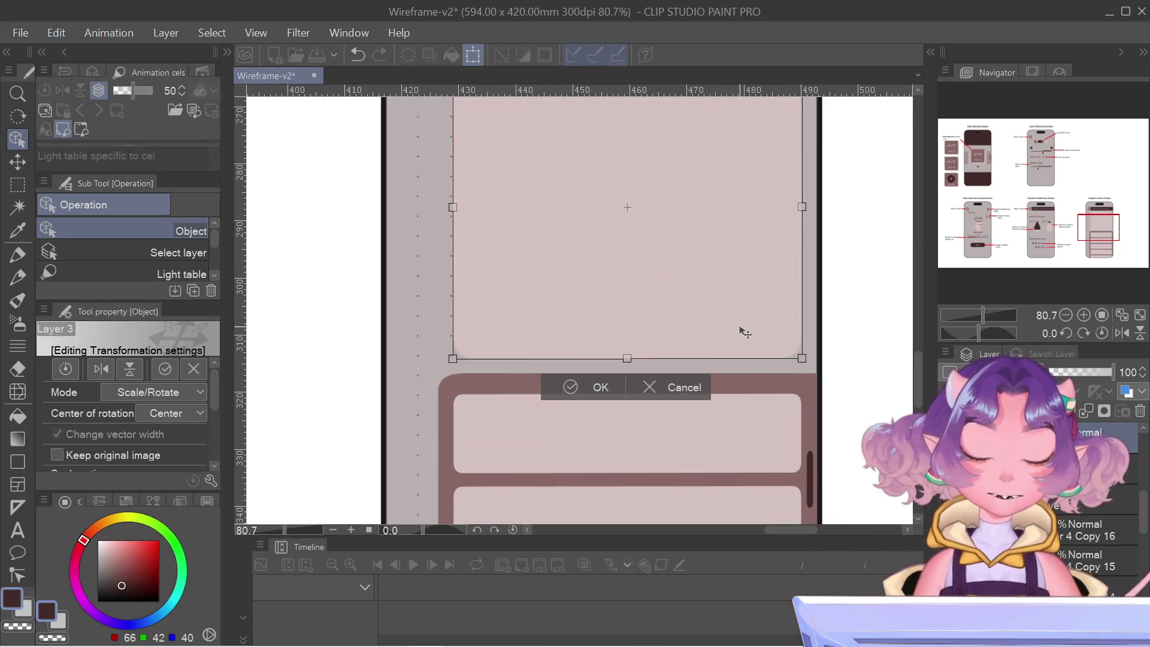
pyautogui.scroll(-2, 744, 333)
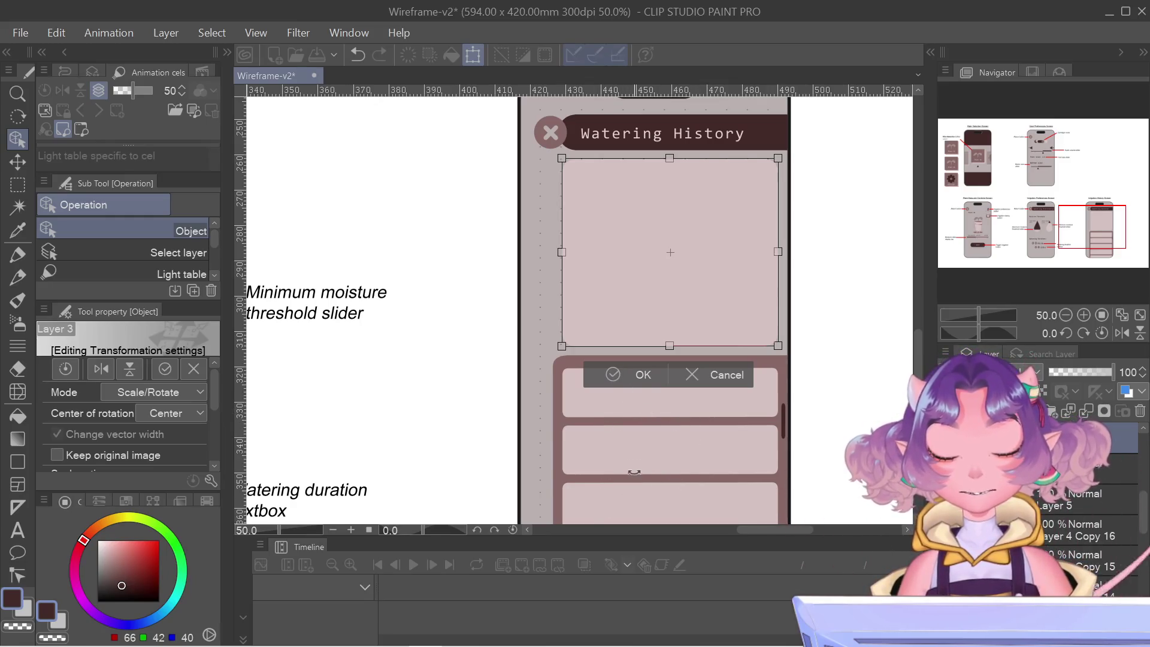
pyautogui.click(614, 374)
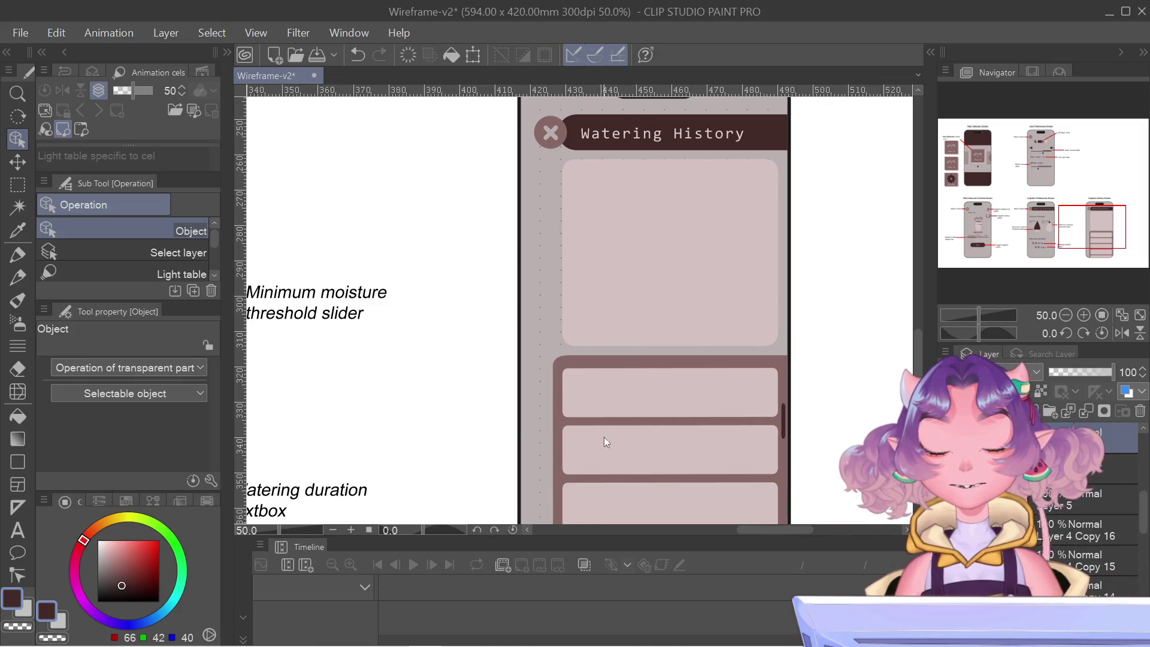
# - Pan across the sheet to review the Irrigation History and Preferences phone screens
pyautogui.scroll(-2, 663, 416)
pyautogui.scroll(2, 688, 441)
pyautogui.scroll(-3, 689, 383)
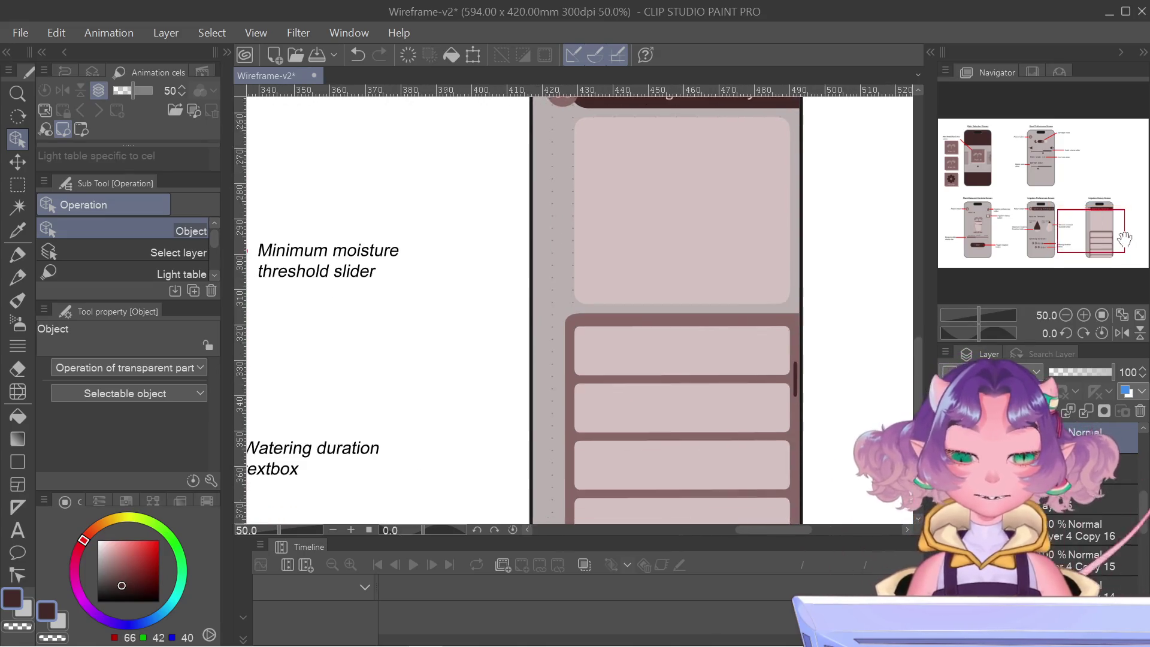
pyautogui.hscroll(-2, 719, 401)
pyautogui.moveTo(1055, 230)
pyautogui.mouseDown()
pyautogui.moveTo(1056, 215)
pyautogui.moveTo(1105, 219)
pyautogui.mouseUp()
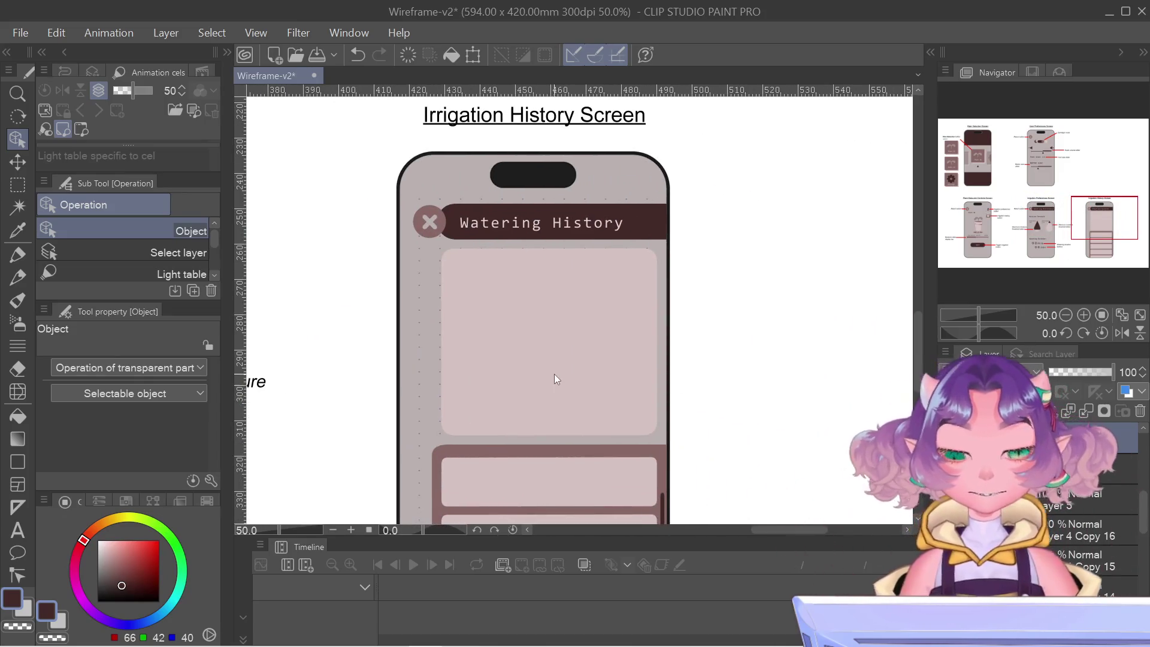
pyautogui.scroll(-3, 574, 368)
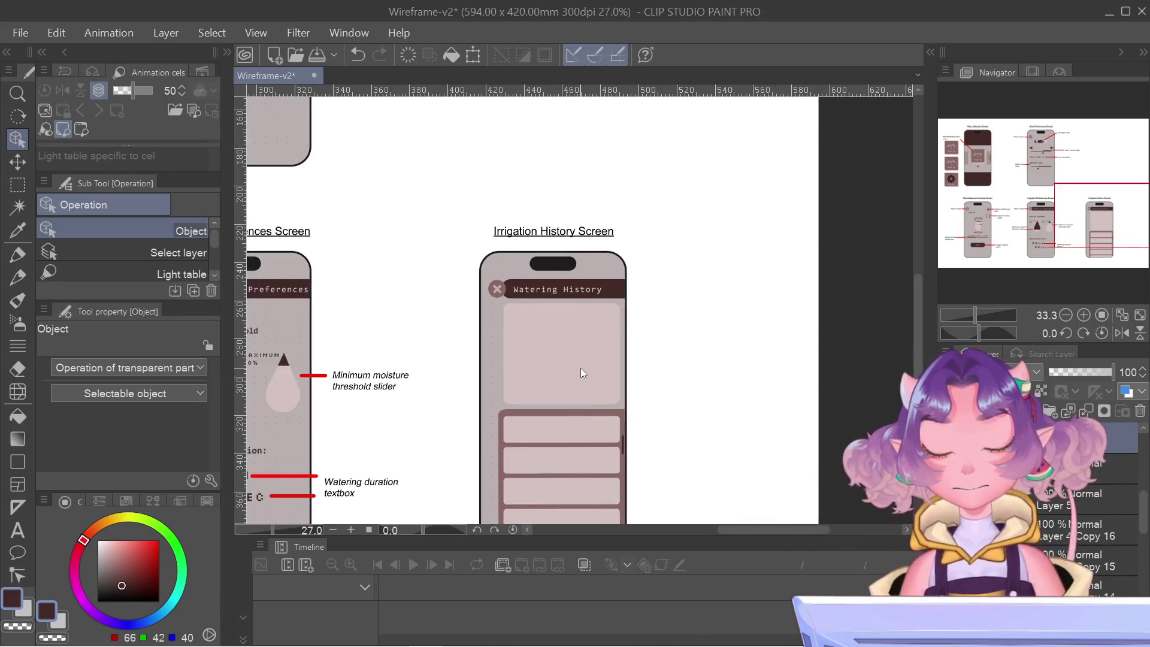
pyautogui.moveTo(714, 282); pyautogui.dragTo(803, 214)
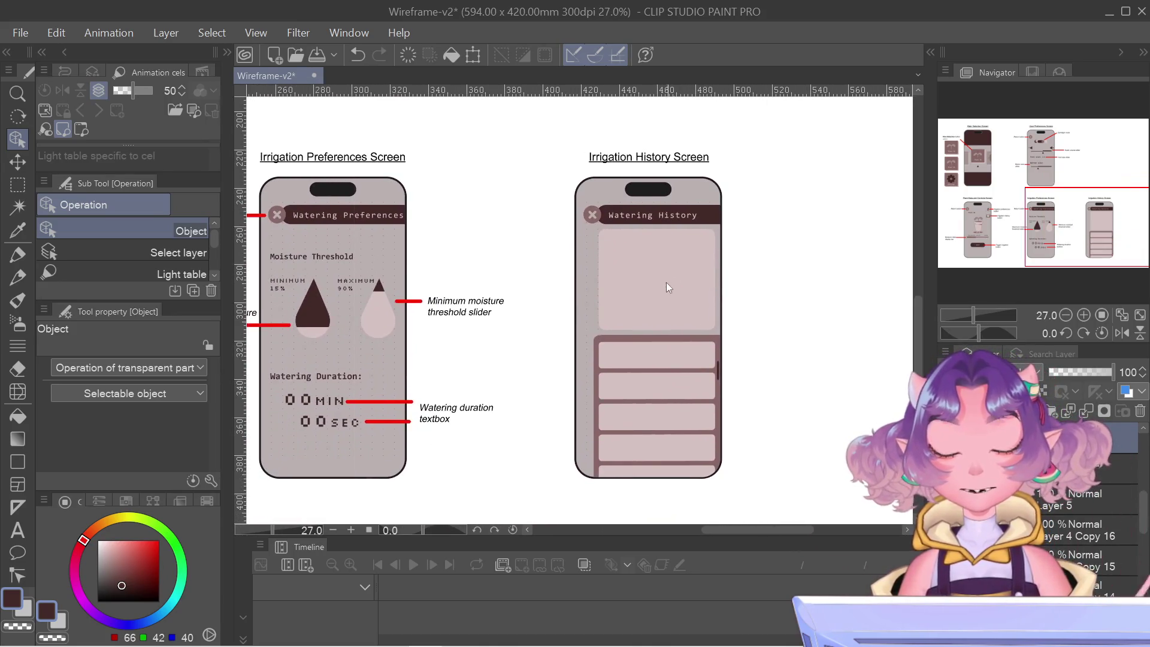
# - Bring the Watering History phone into view and drag a rectangle selection down its left side
pyautogui.scroll(2, 644, 288)
pyautogui.moveTo(585, 236); pyautogui.dragTo(660, 194)
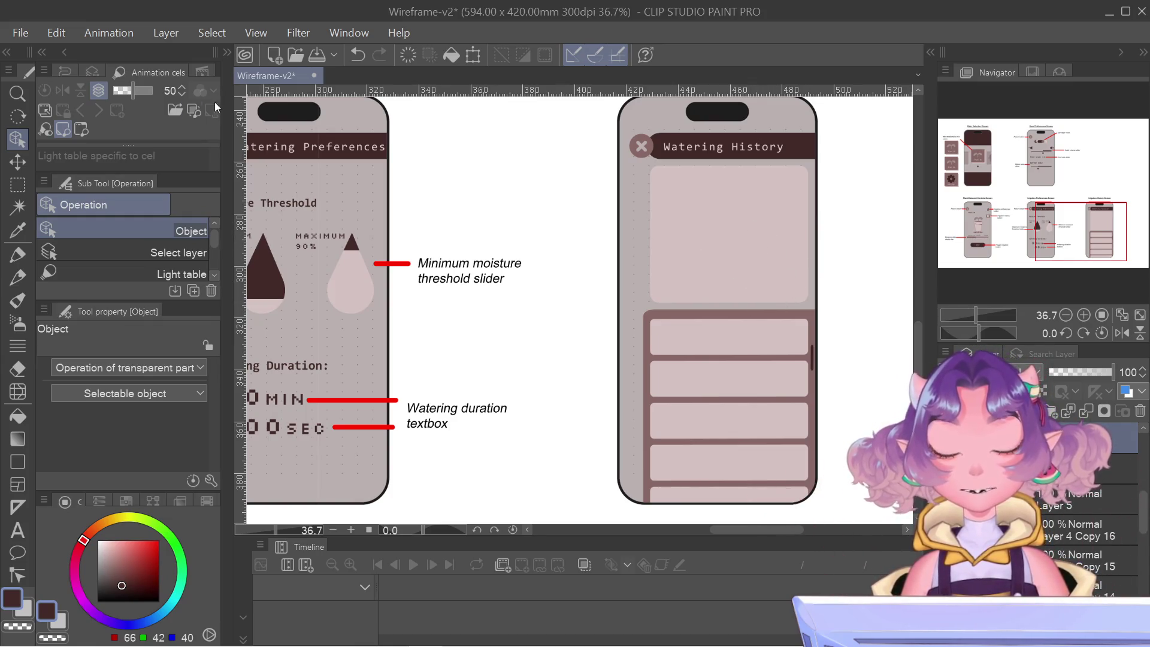
pyautogui.press('m')
pyautogui.moveTo(598, 171); pyautogui.dragTo(642, 524)
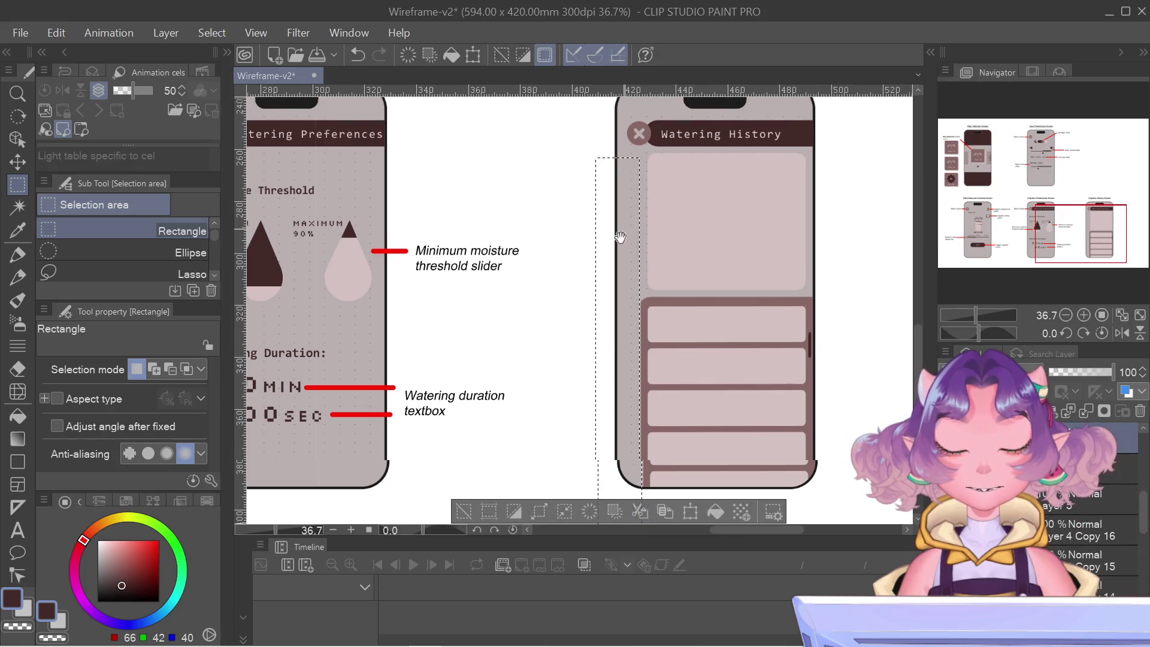
# - Clear the previous selection and try a new selection starting at the history return icon
pyautogui.moveTo(620, 237); pyautogui.dragTo(596, 325)
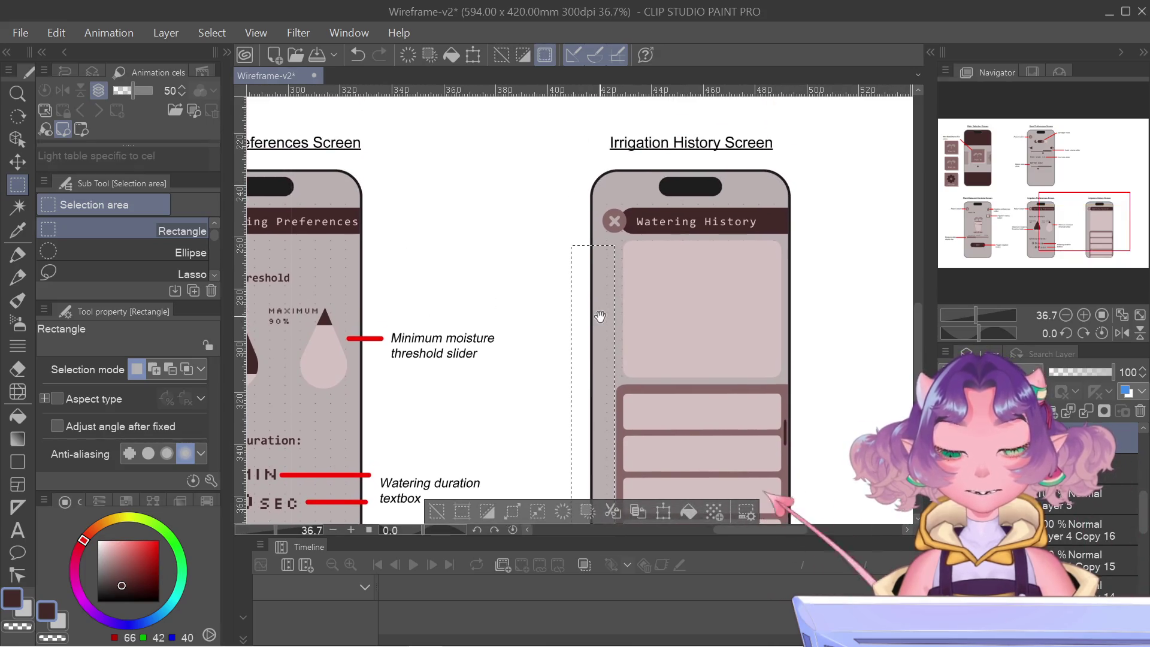
pyautogui.click(563, 288)
pyautogui.moveTo(597, 209); pyautogui.dragTo(624, 252)
# - Drag a tall rectangle selection from top to bottom along the History phone's left edge
pyautogui.moveTo(581, 181); pyautogui.dragTo(602, 517)
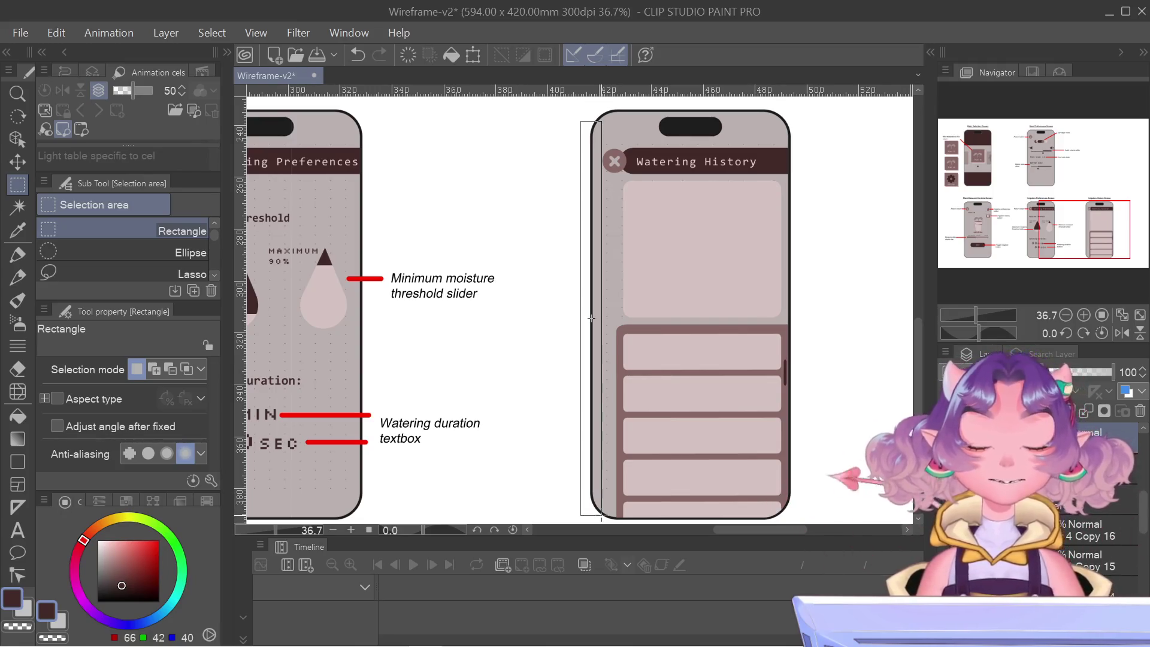
pyautogui.moveTo(603, 520); pyautogui.dragTo(604, 520)
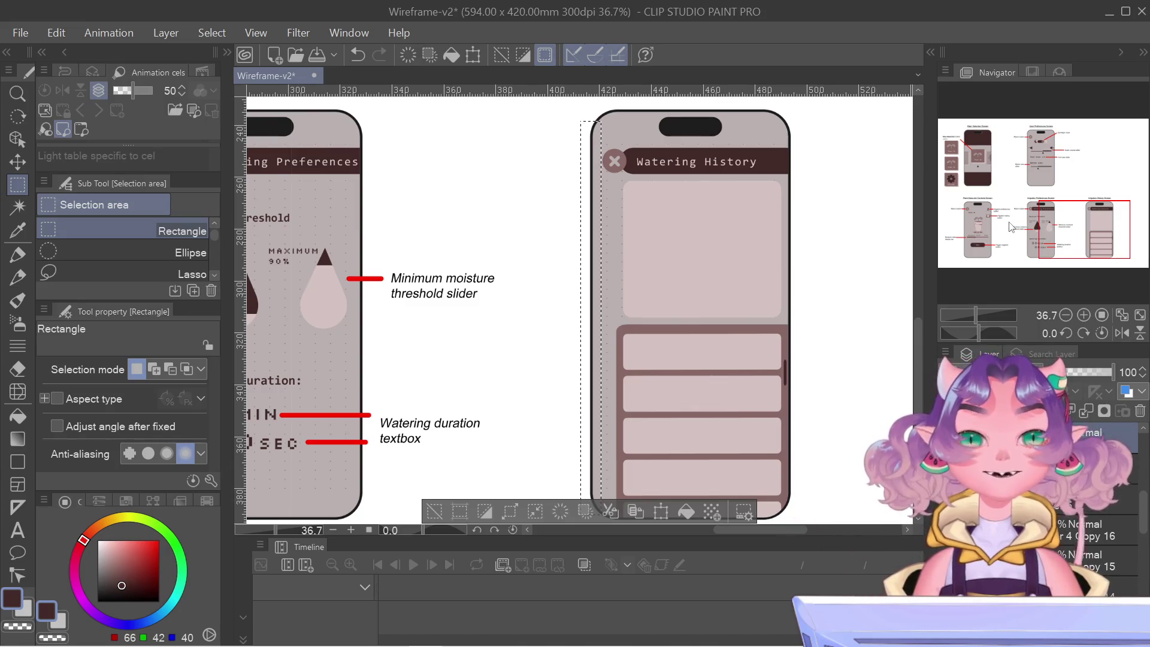
pyautogui.moveTo(1011, 226); pyautogui.dragTo(1040, 210)
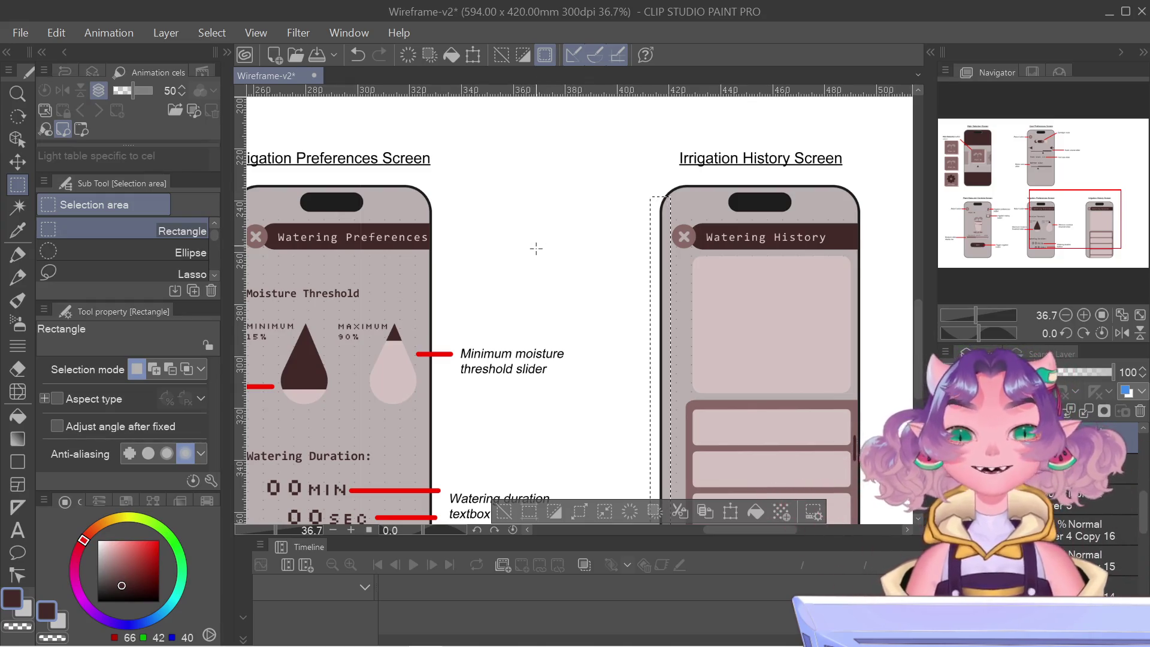
pyautogui.scroll(-3, 491, 279)
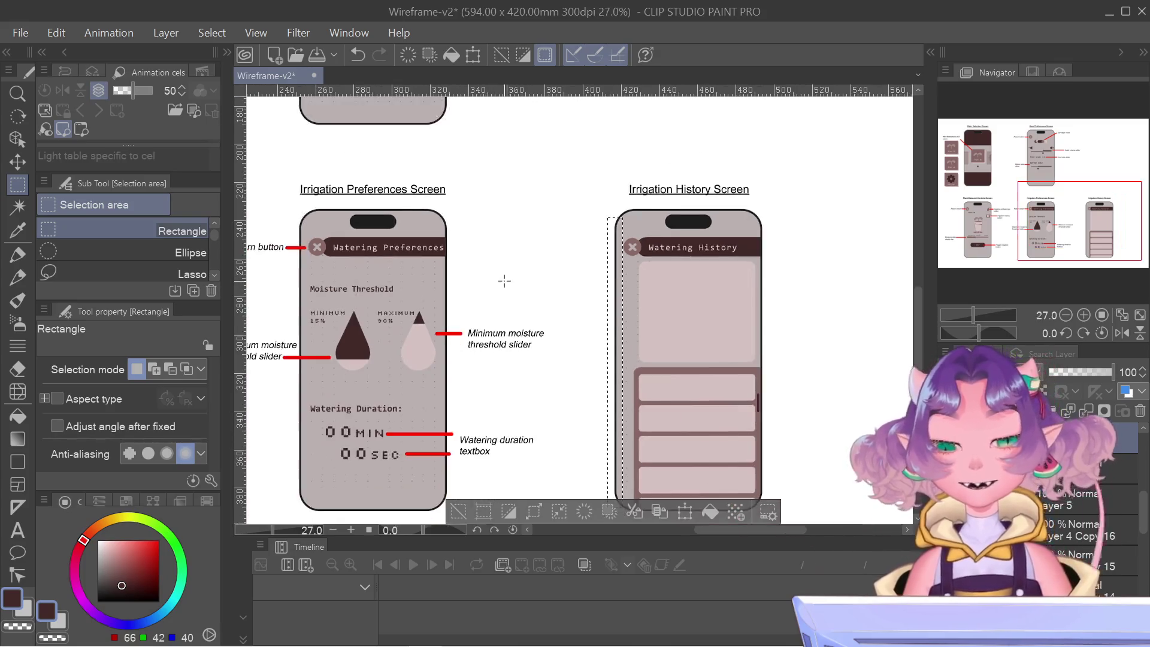
pyautogui.moveTo(1096, 221); pyautogui.dragTo(1060, 187)
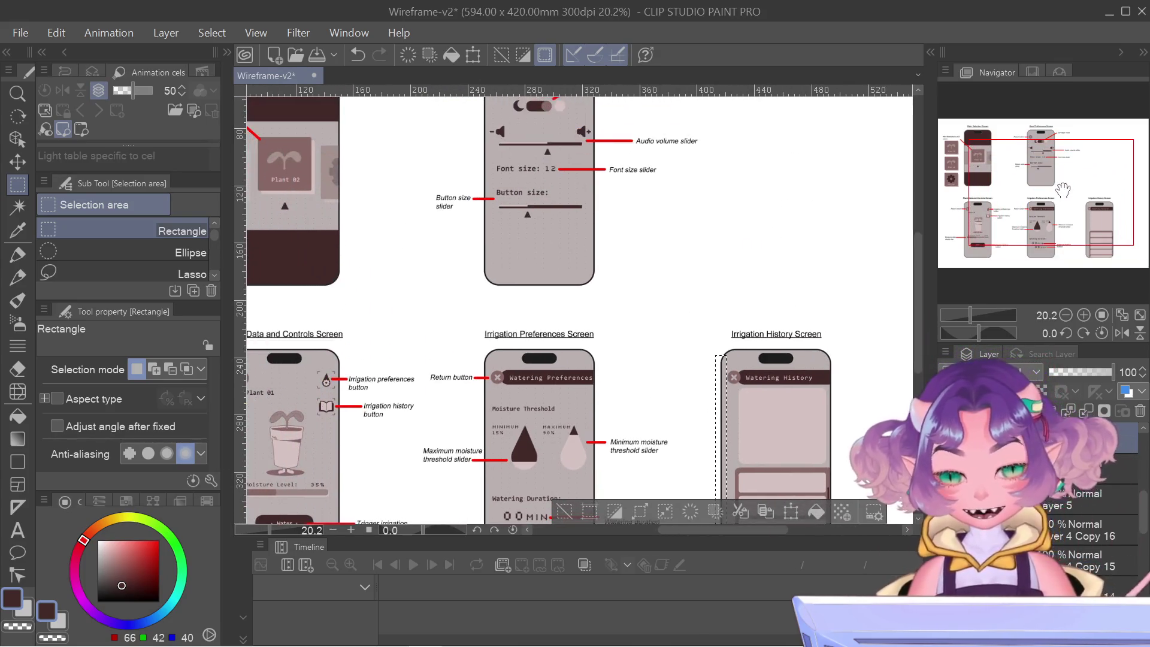
pyautogui.scroll(-2, 677, 324)
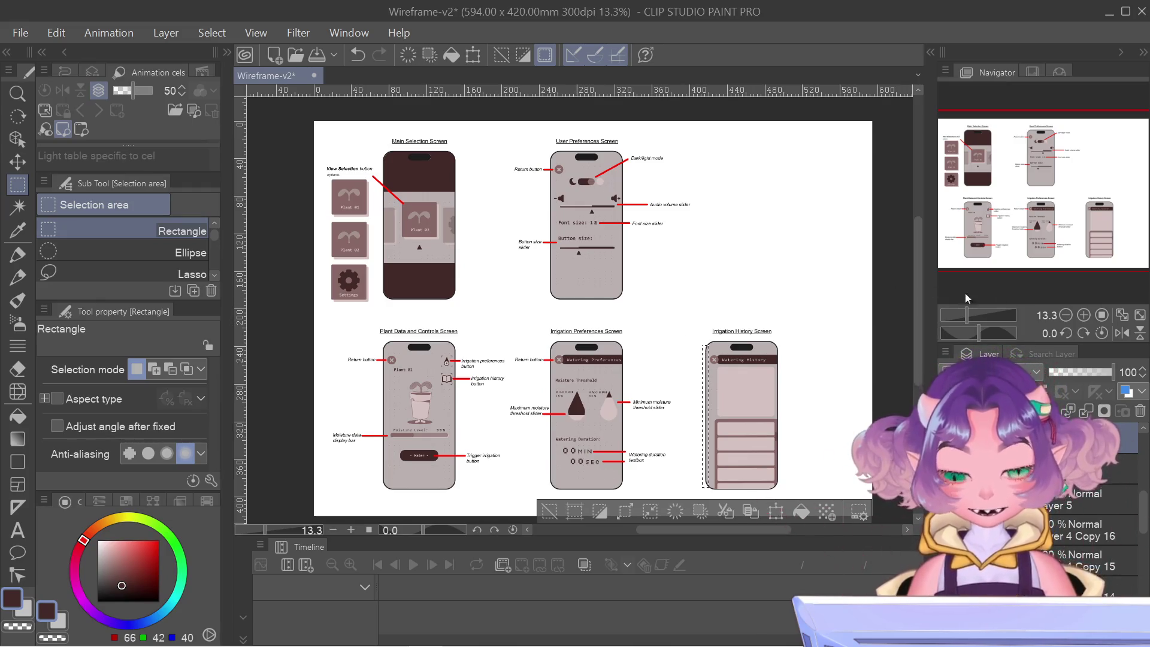
pyautogui.moveTo(1096, 235); pyautogui.dragTo(1085, 242)
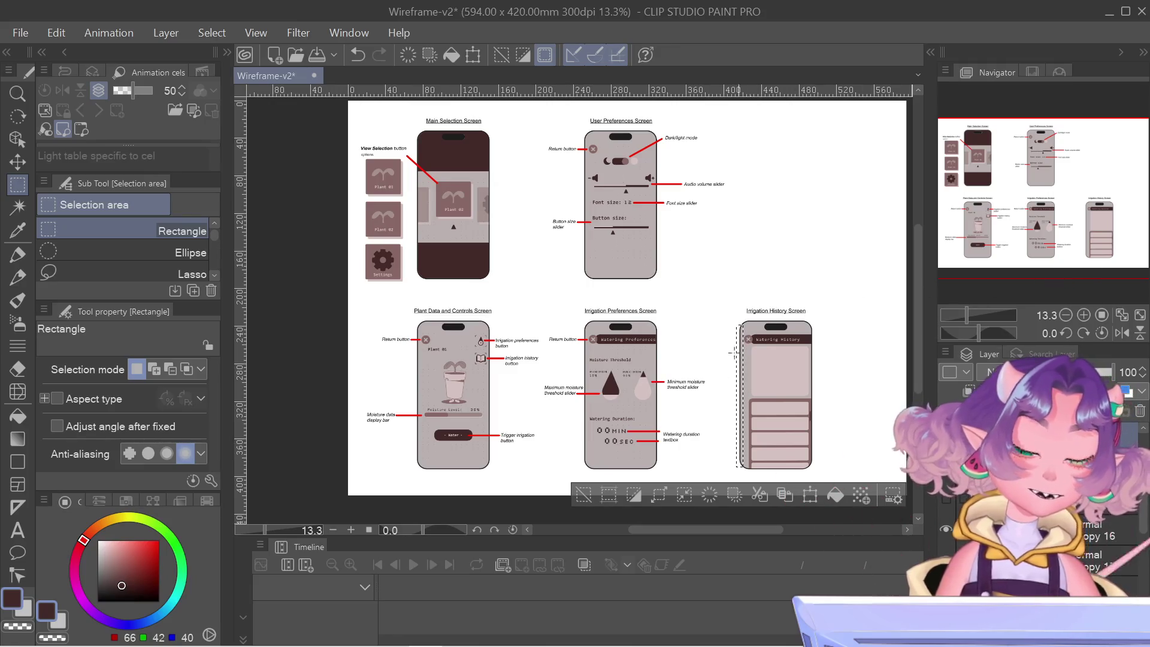
pyautogui.scroll(5, 725, 426)
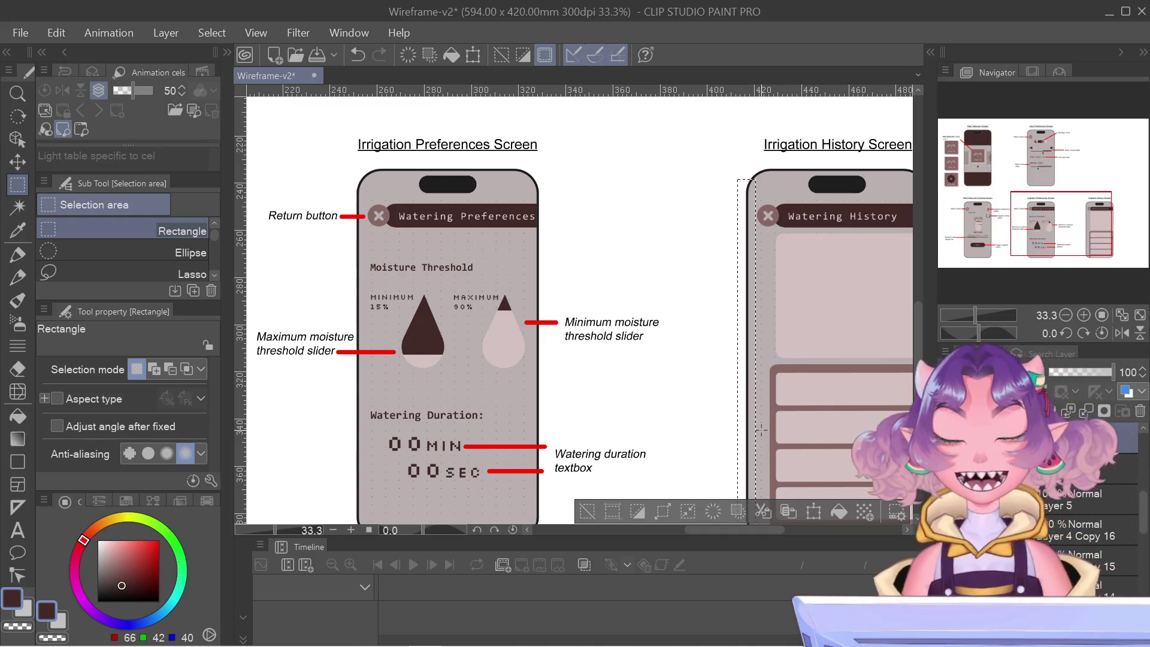
pyautogui.scroll(-2, 651, 360)
pyautogui.moveTo(1122, 197); pyautogui.dragTo(1112, 147)
pyautogui.moveTo(1107, 162); pyautogui.dragTo(1085, 228)
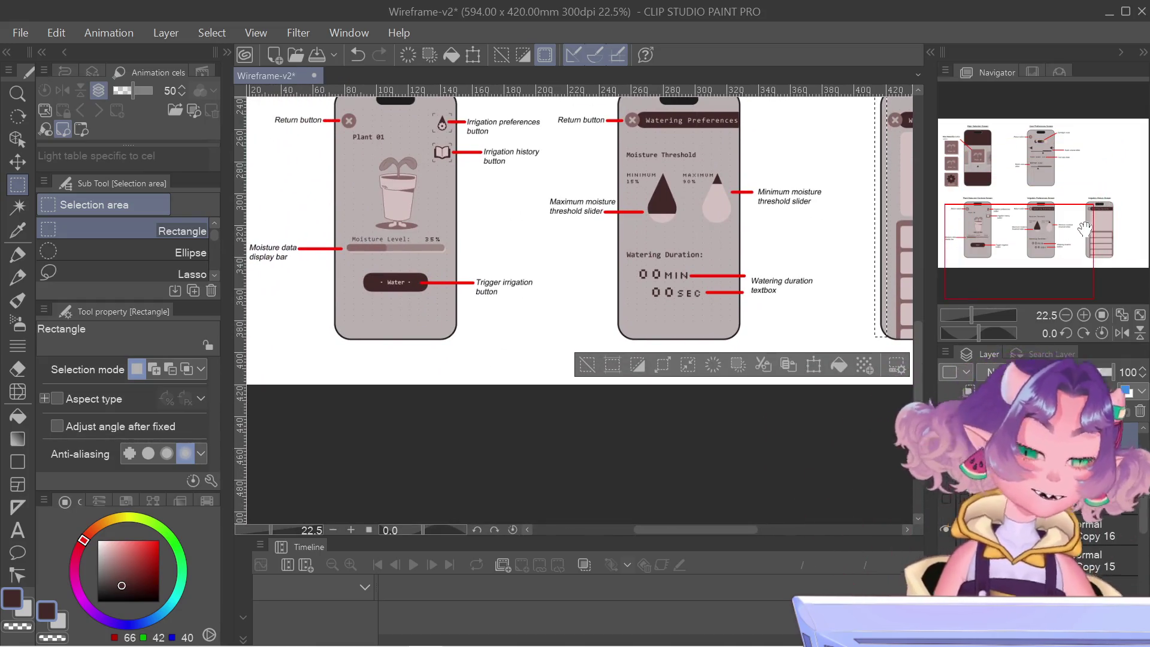
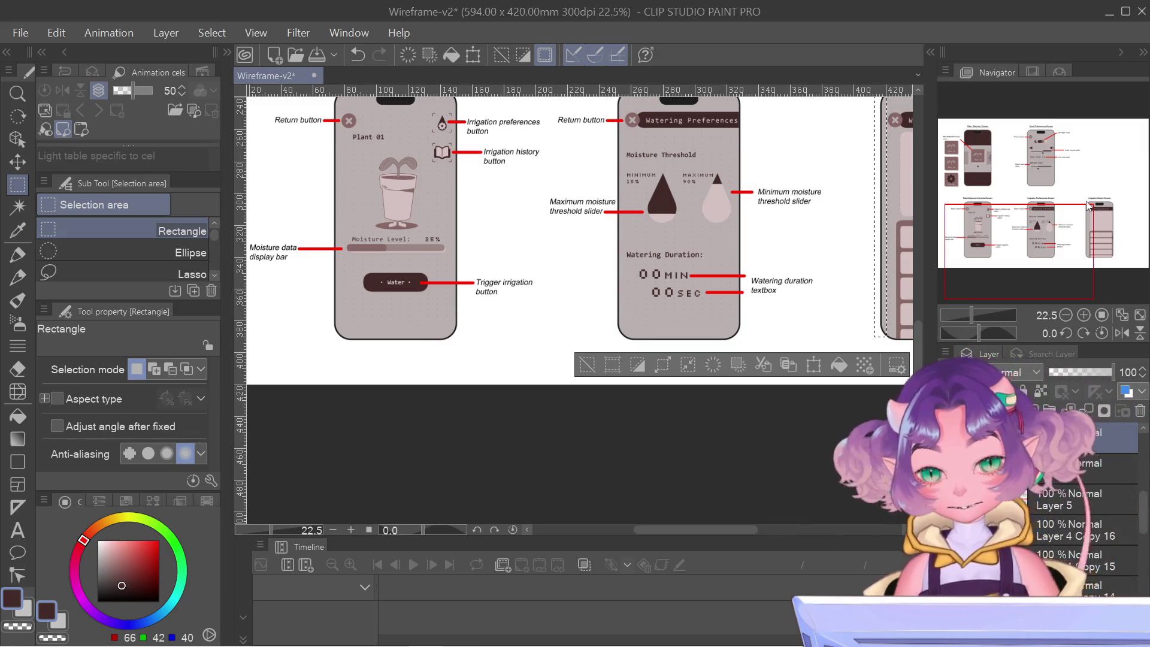
# - Pan to the Watering History screen, deselect, zoom onto the graph card and pick Ellipse selection
pyautogui.moveTo(1037, 206)
pyautogui.mouseDown()
pyautogui.moveTo(1089, 218)
pyautogui.moveTo(1112, 210)
pyautogui.moveTo(1112, 178)
pyautogui.moveTo(1102, 188)
pyautogui.mouseUp()
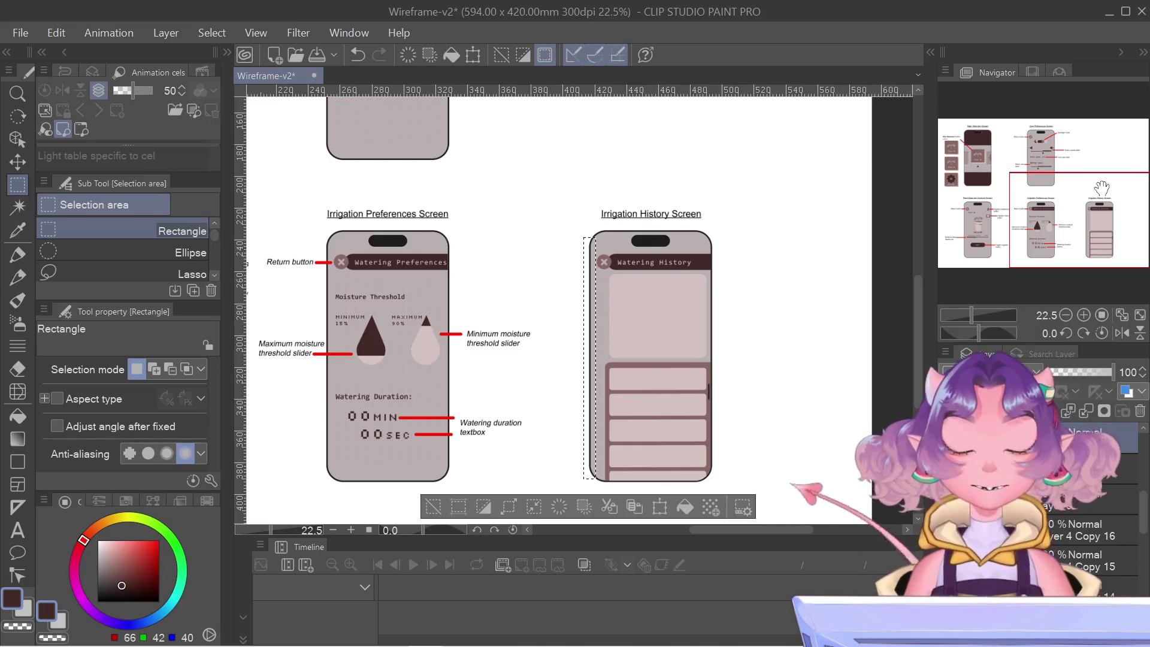
pyautogui.click(848, 446)
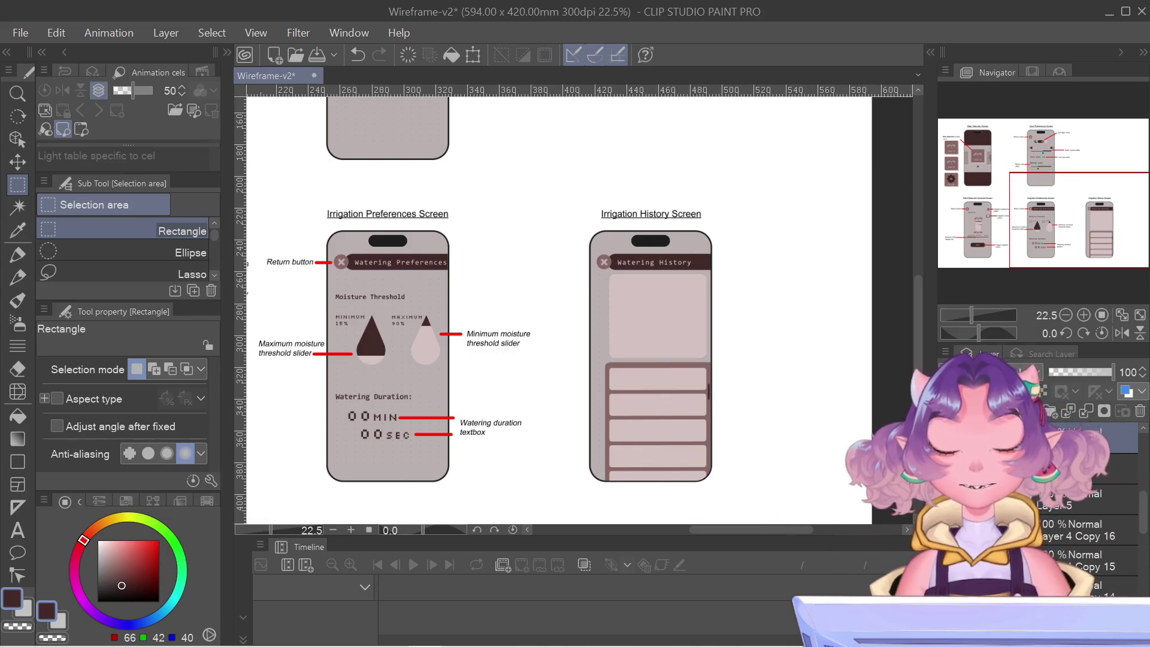
pyautogui.scroll(5, 695, 292)
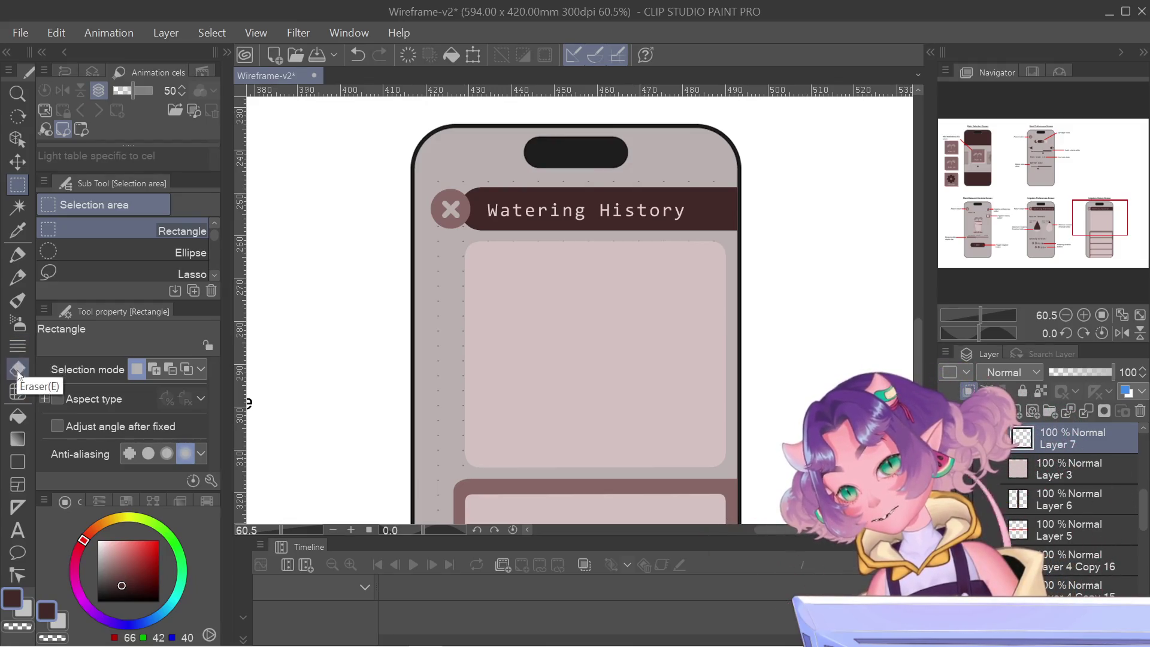
pyautogui.click(52, 253)
pyautogui.scroll(1, 580, 356)
pyautogui.scroll(2, 580, 356)
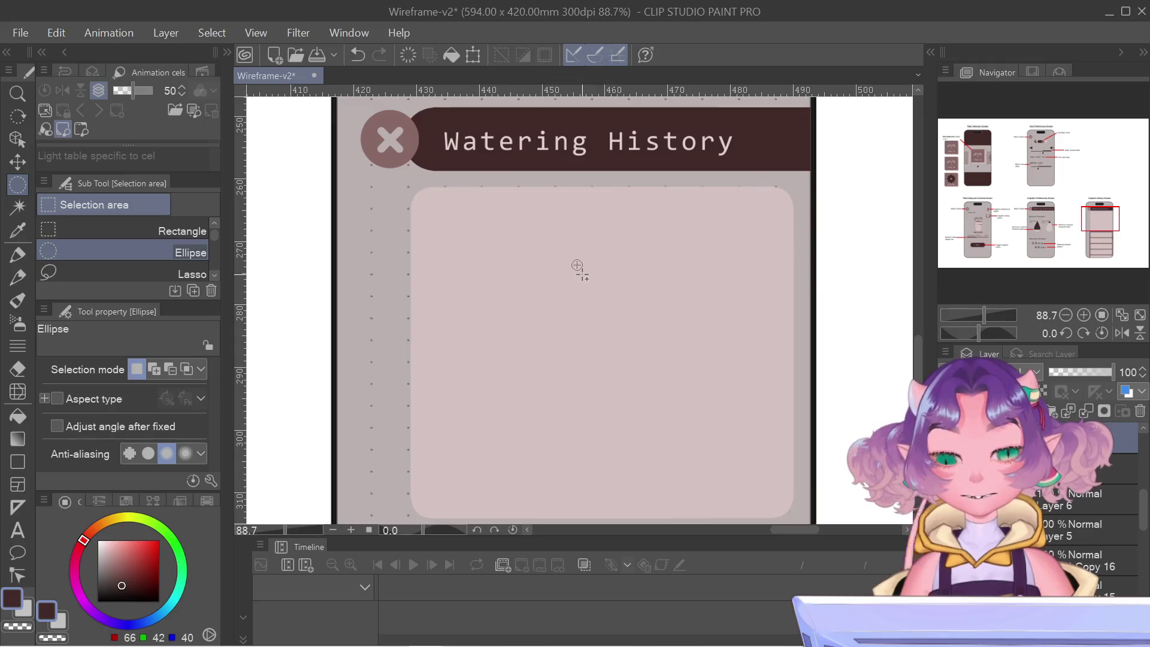
# - Make a tiny circular selection in the graph card, then pan across to the Irrigation Preferences screen
pyautogui.click(585, 281)
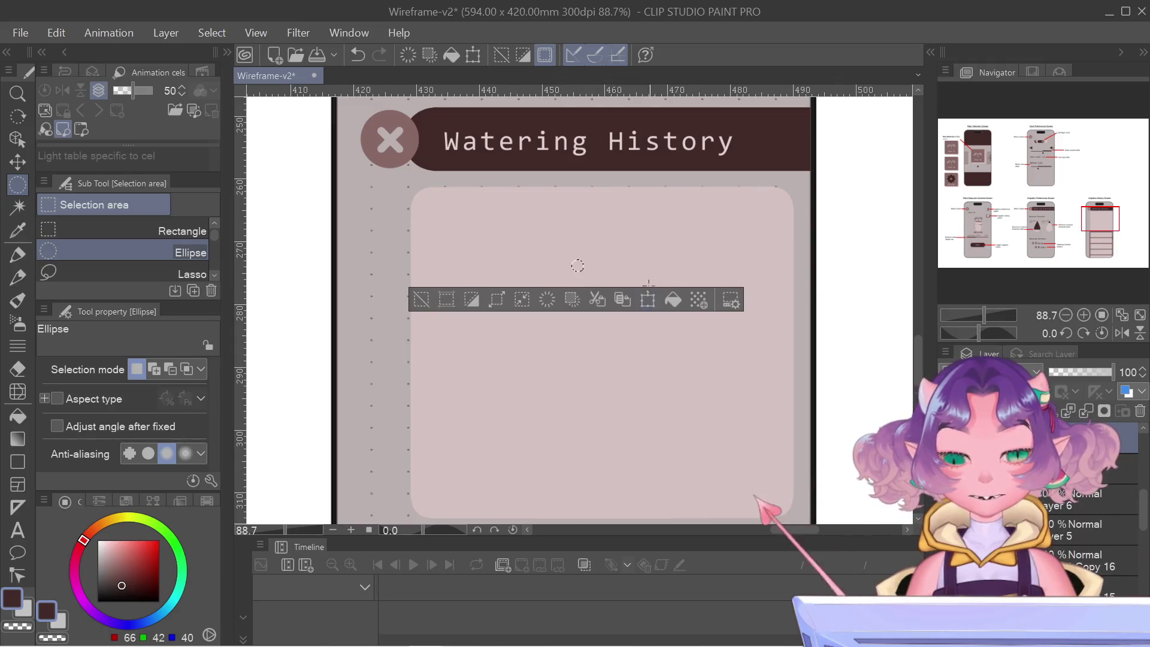
pyautogui.scroll(-2, 551, 466)
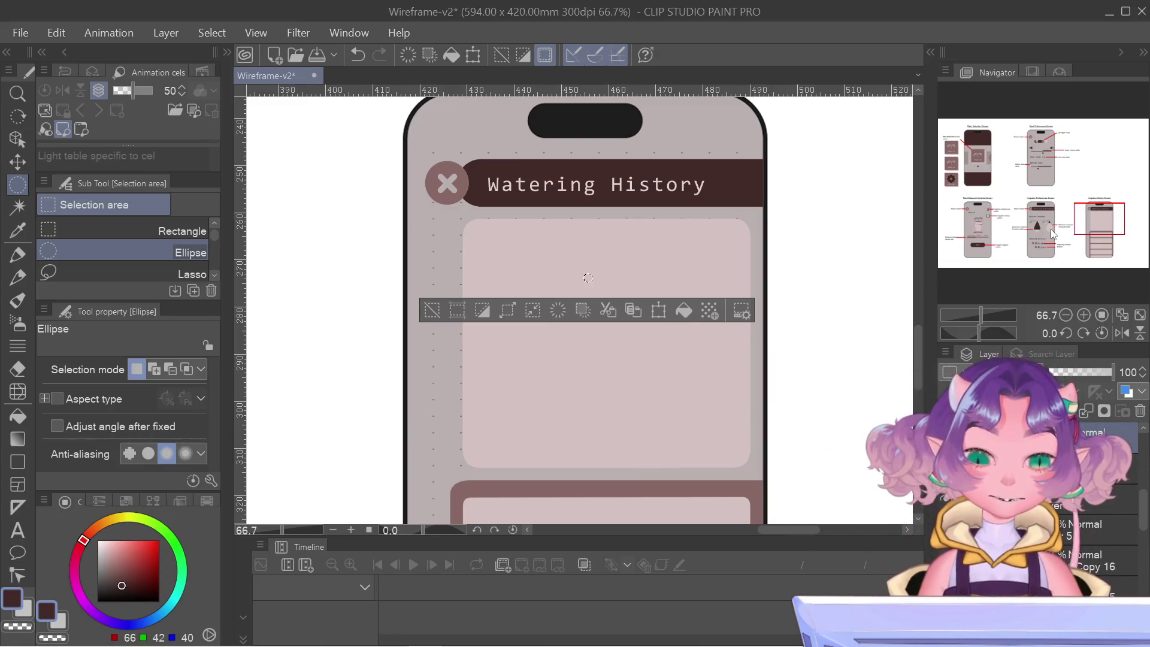
pyautogui.moveTo(1102, 223)
pyautogui.mouseDown()
pyautogui.moveTo(1043, 225)
pyautogui.moveTo(1126, 219)
pyautogui.moveTo(1101, 237)
pyautogui.moveTo(1104, 226)
pyautogui.moveTo(1076, 218)
pyautogui.mouseUp()
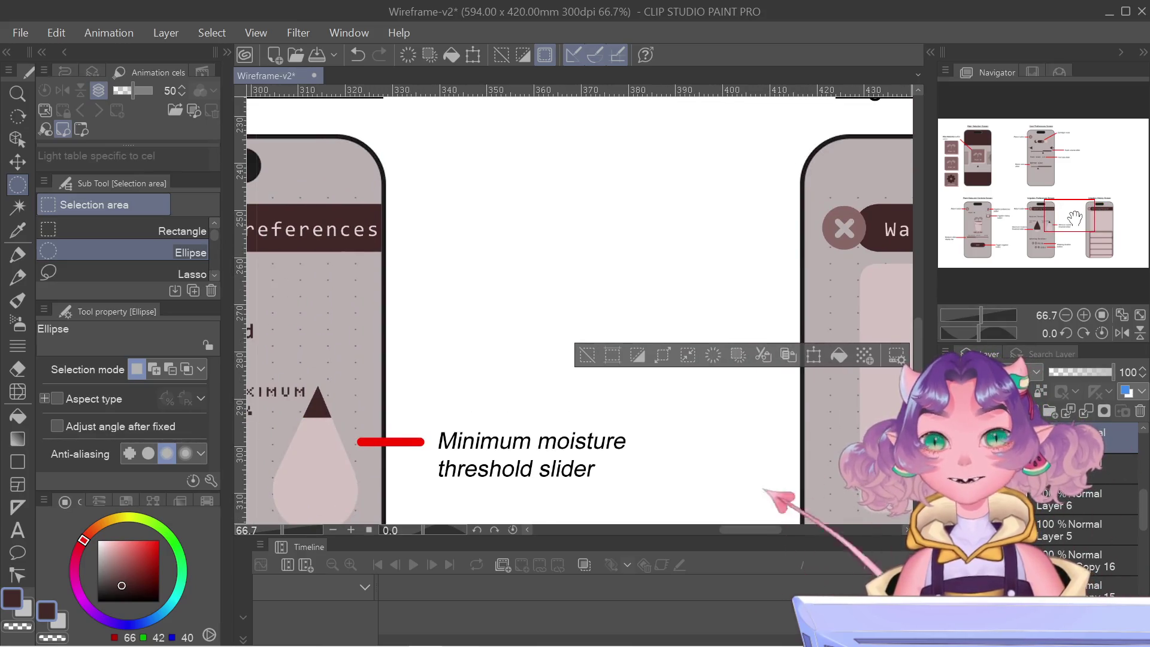
pyautogui.moveTo(1076, 218)
pyautogui.mouseDown()
pyautogui.moveTo(962, 218)
pyautogui.moveTo(993, 223)
pyautogui.mouseUp()
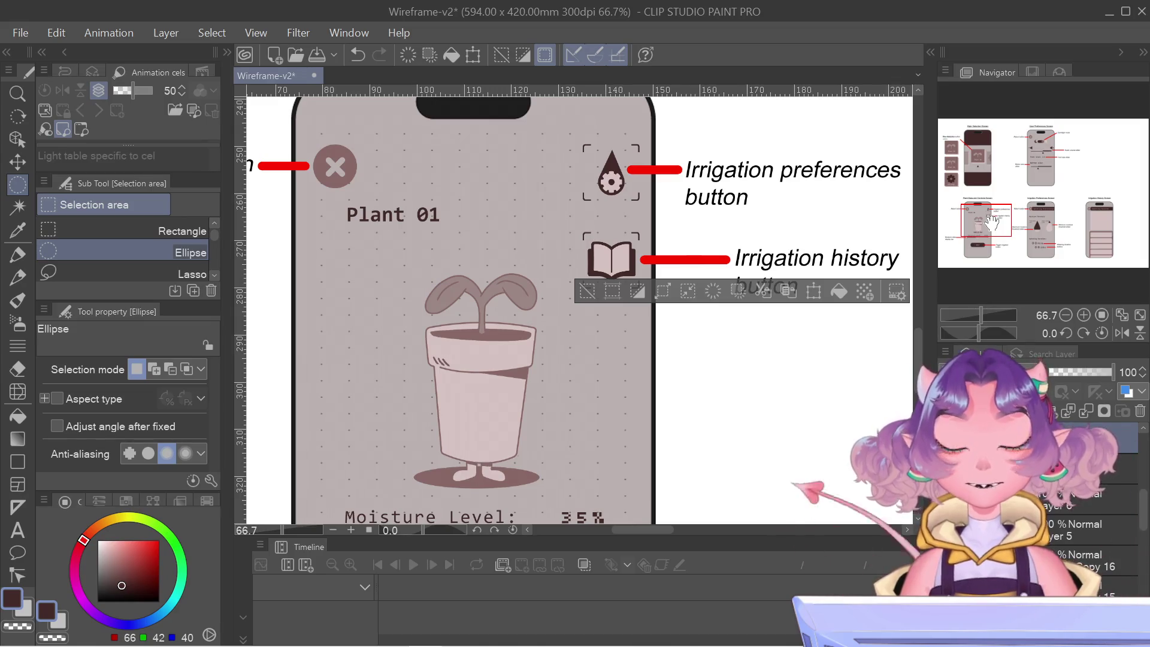
pyautogui.moveTo(992, 223); pyautogui.dragTo(1090, 212)
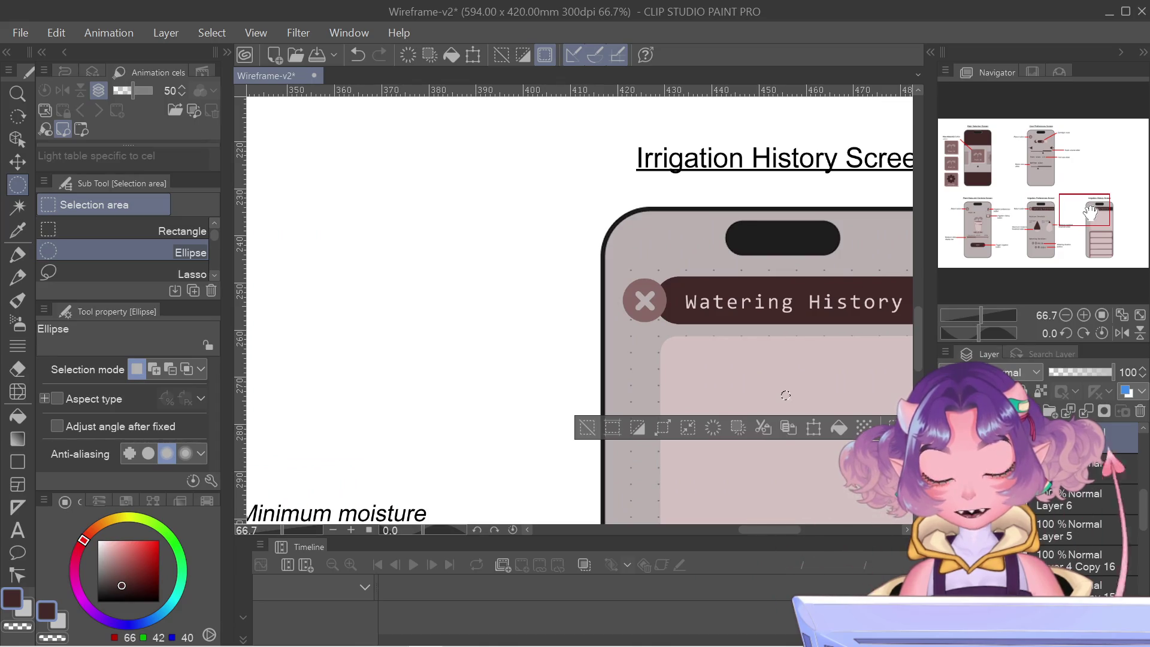
pyautogui.moveTo(1090, 212)
pyautogui.mouseDown()
pyautogui.moveTo(1046, 207)
pyautogui.moveTo(1039, 226)
pyautogui.moveTo(1010, 229)
pyautogui.moveTo(1071, 240)
pyautogui.mouseUp()
# - Pan to the plant buttons and sample the sprout's light mauve (163, 145, 143) as the colour
pyautogui.scroll(-4, 351, 358)
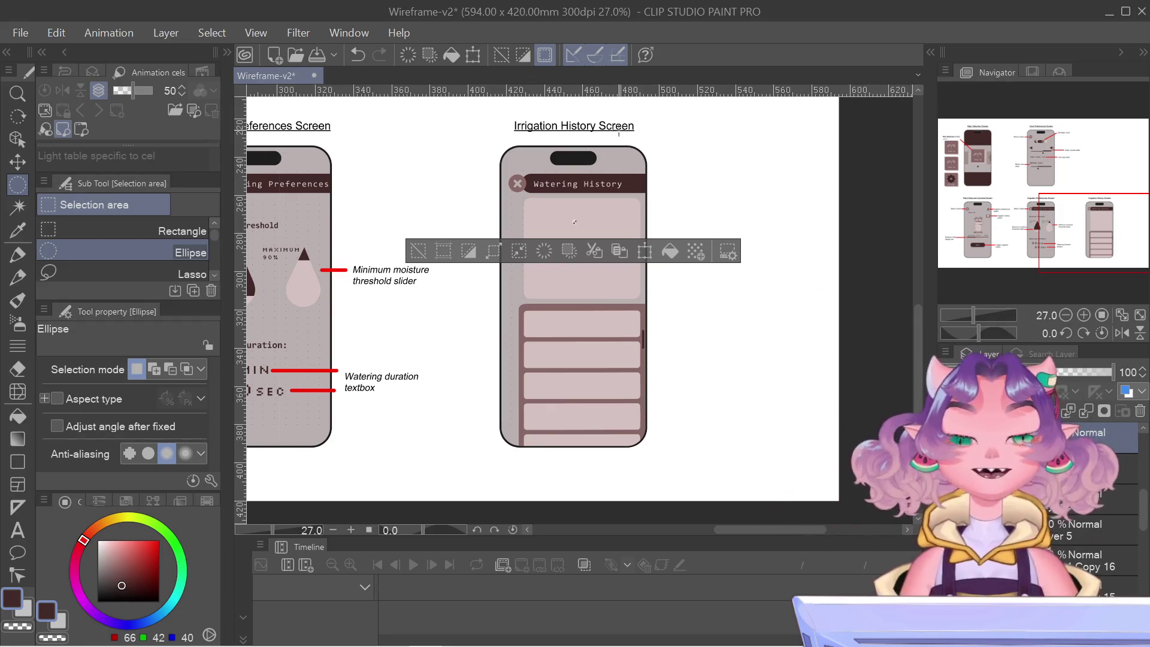
pyautogui.scroll(3, 574, 221)
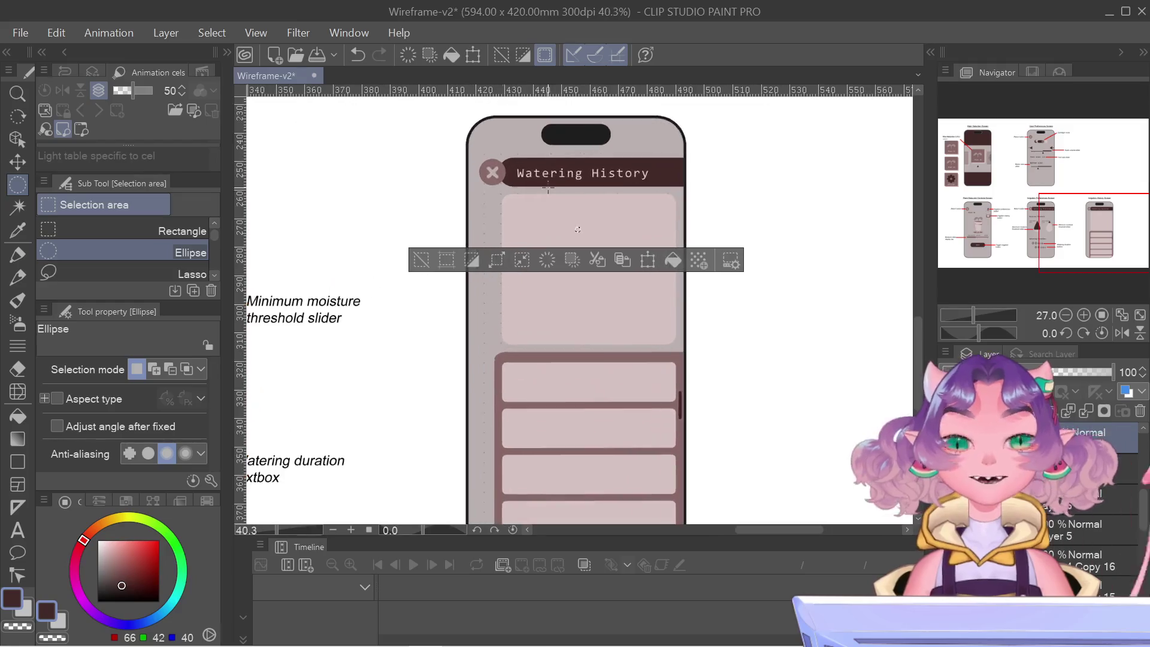
pyautogui.scroll(2, 577, 229)
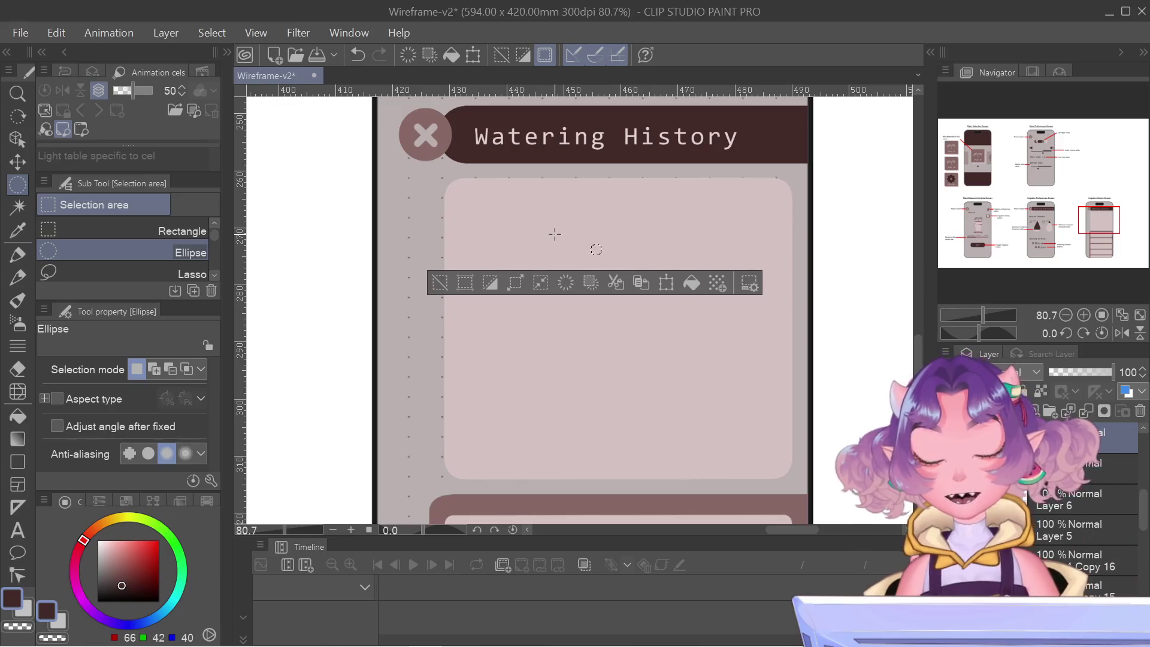
pyautogui.scroll(-3, 555, 234)
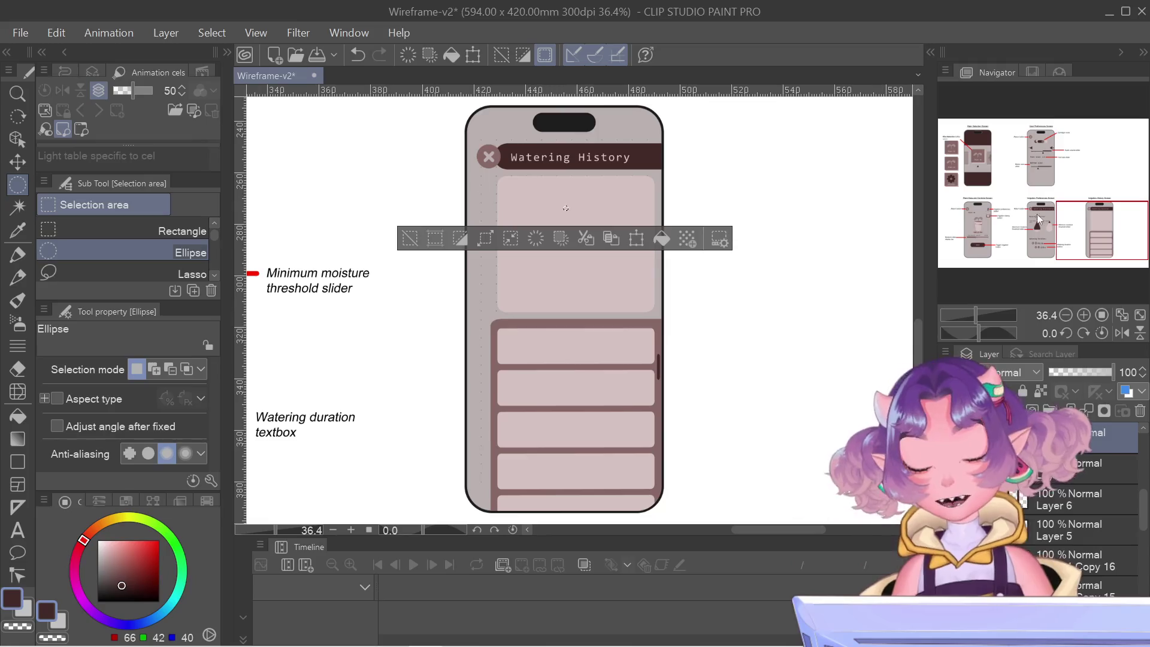
pyautogui.moveTo(1088, 208)
pyautogui.mouseDown()
pyautogui.moveTo(1036, 193)
pyautogui.moveTo(999, 158)
pyautogui.moveTo(915, 157)
pyautogui.moveTo(924, 161)
pyautogui.mouseUp()
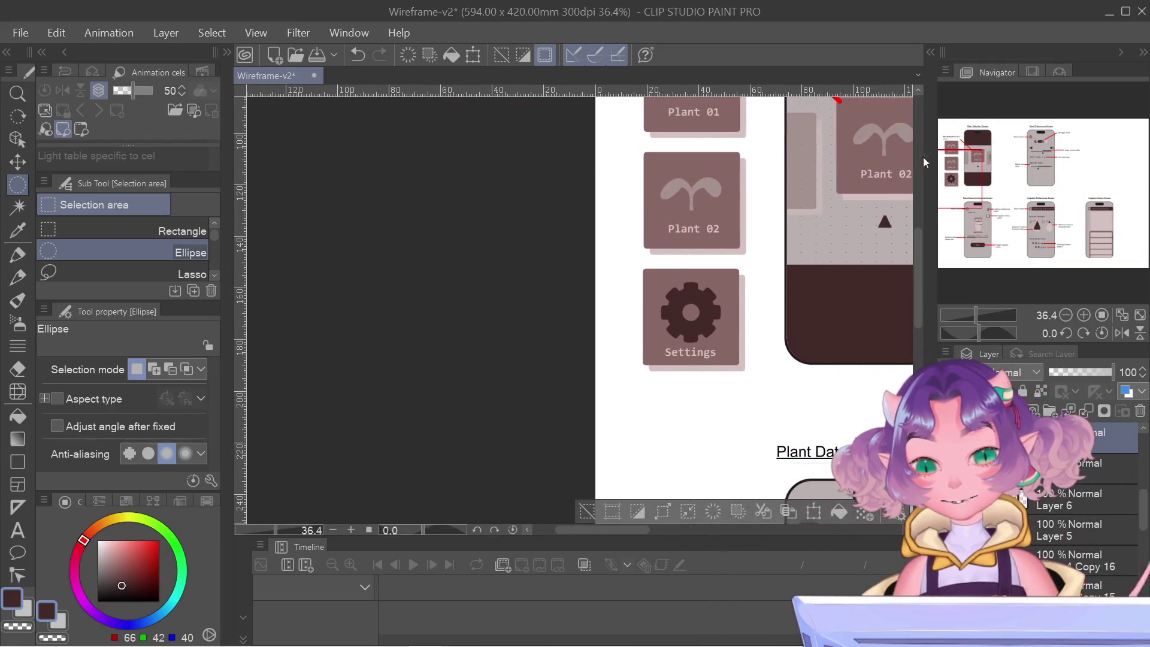
pyautogui.keyDown('alt'); pyautogui.click(679, 178); pyautogui.keyUp('alt')
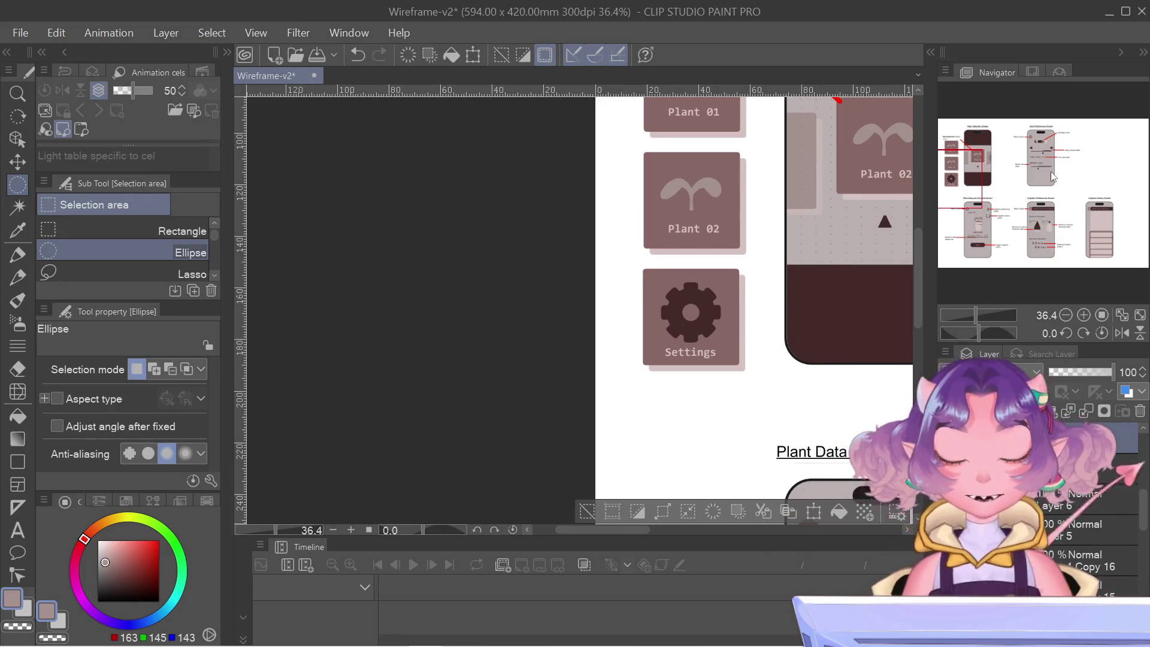
# - Centre the Watering History screen, select the Fill tool, and undo a stray action
pyautogui.moveTo(1049, 166)
pyautogui.mouseDown()
pyautogui.moveTo(1096, 195)
pyautogui.moveTo(1088, 207)
pyautogui.mouseUp()
pyautogui.scroll(4, 721, 385)
pyautogui.press('g')
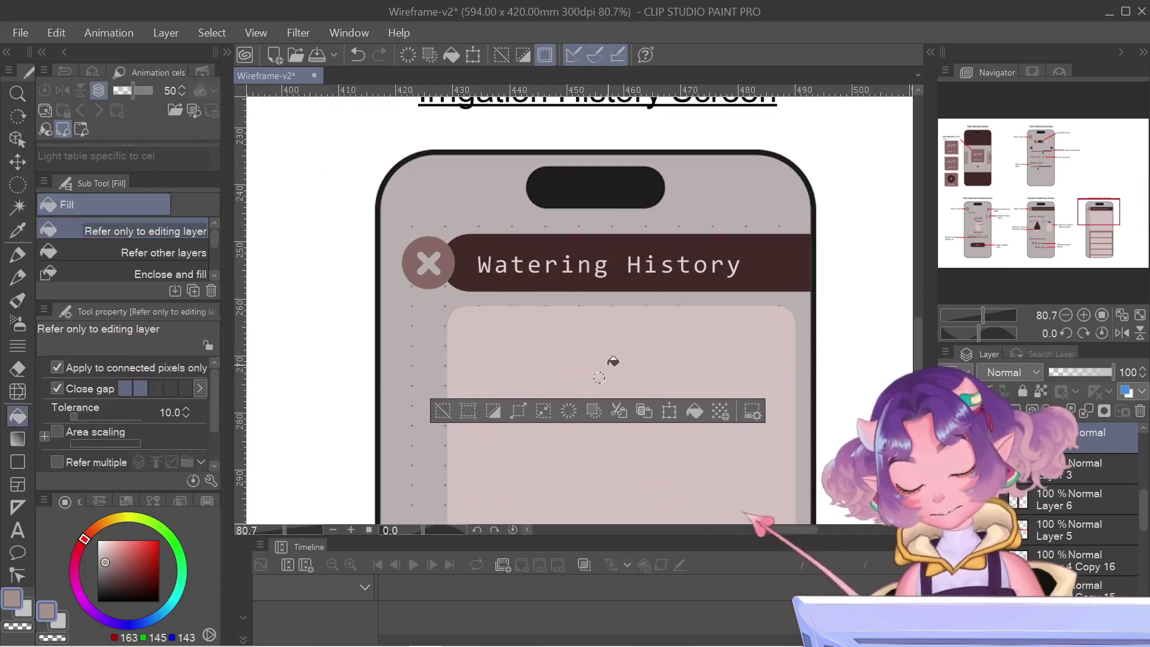
pyautogui.moveTo(654, 374)
pyautogui.mouseDown()
pyautogui.moveTo(637, 341)
pyautogui.moveTo(570, 293)
pyautogui.mouseUp()
pyautogui.hotkey('ctrl', 'z')
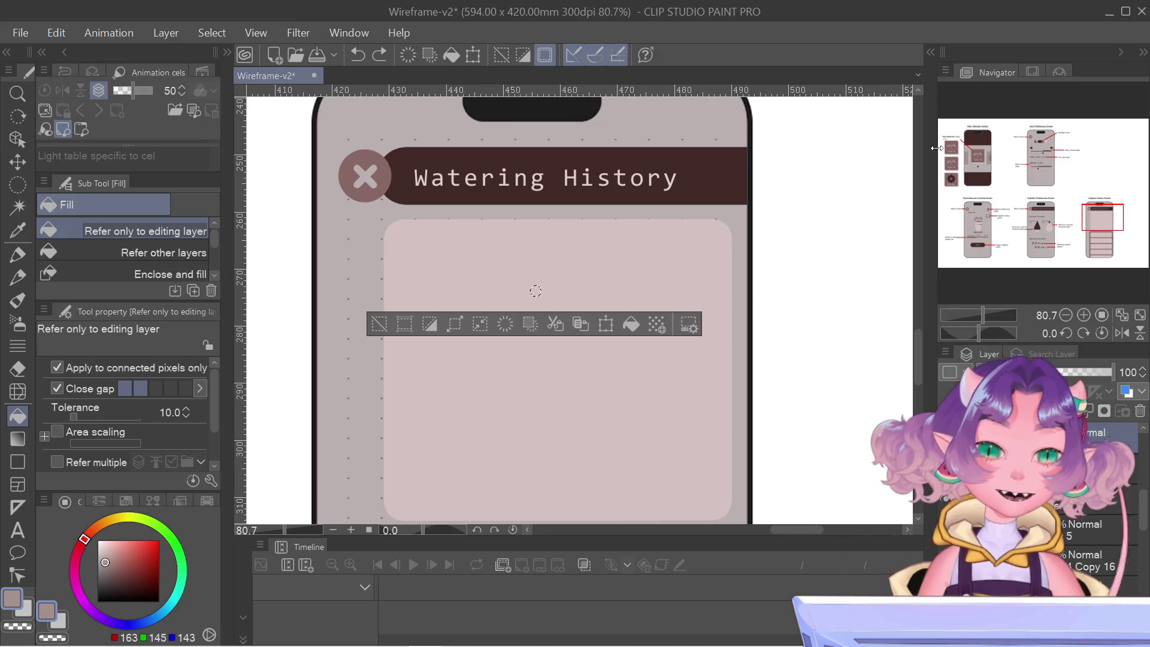
# - Sample the User Preferences toggle knob's brown into the secondary colour
pyautogui.click(1077, 170)
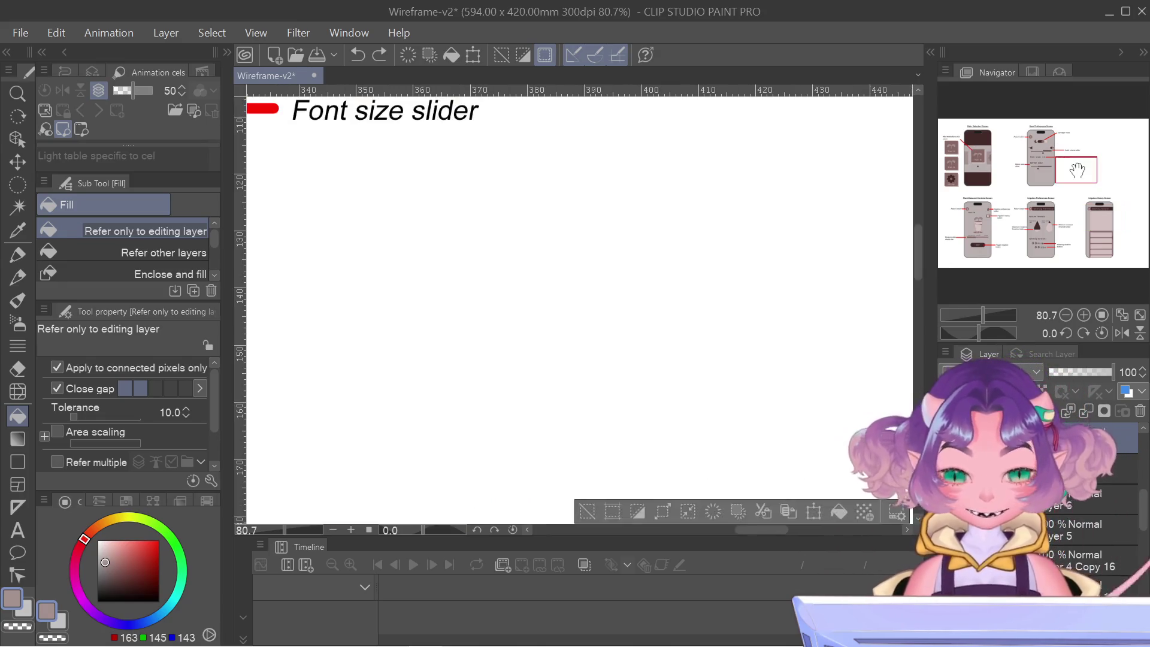
pyautogui.moveTo(1078, 171); pyautogui.dragTo(1073, 163)
pyautogui.scroll(-3, 687, 200)
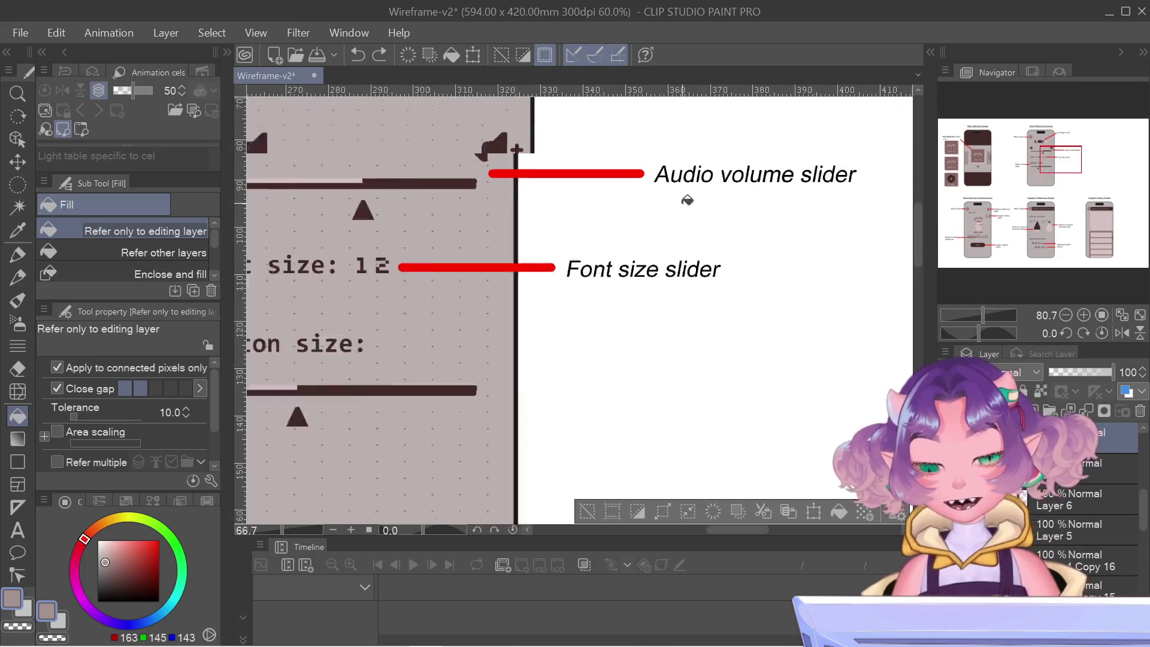
pyautogui.scroll(-3, 687, 200)
pyautogui.moveTo(1086, 170); pyautogui.dragTo(1086, 154)
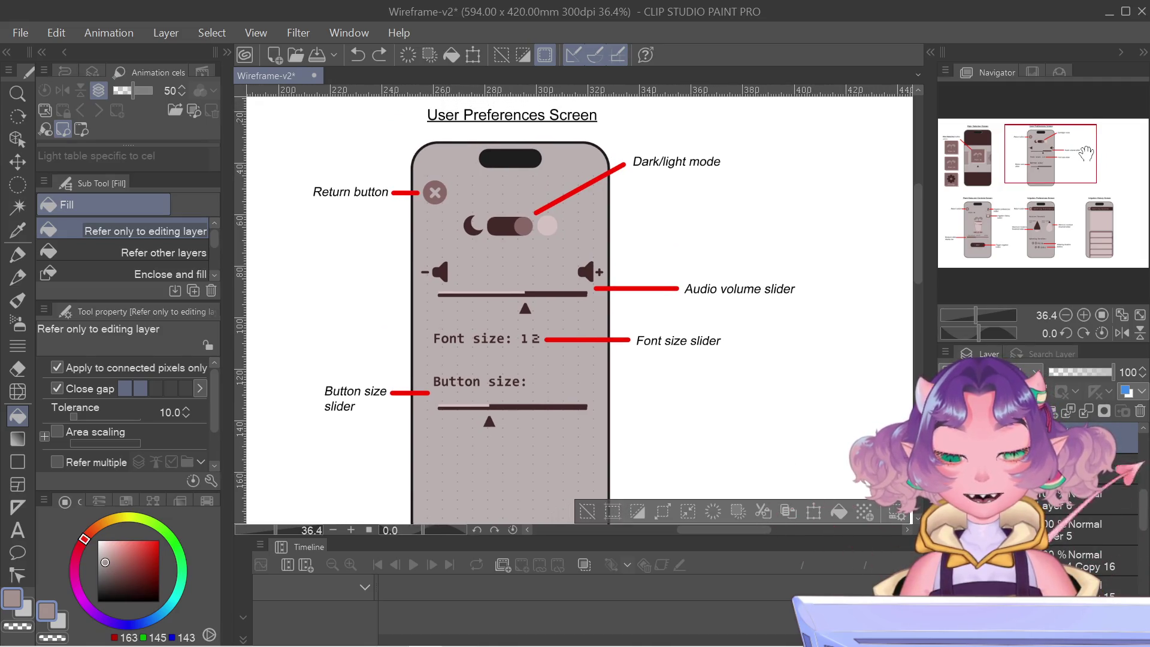
pyautogui.click(23, 610)
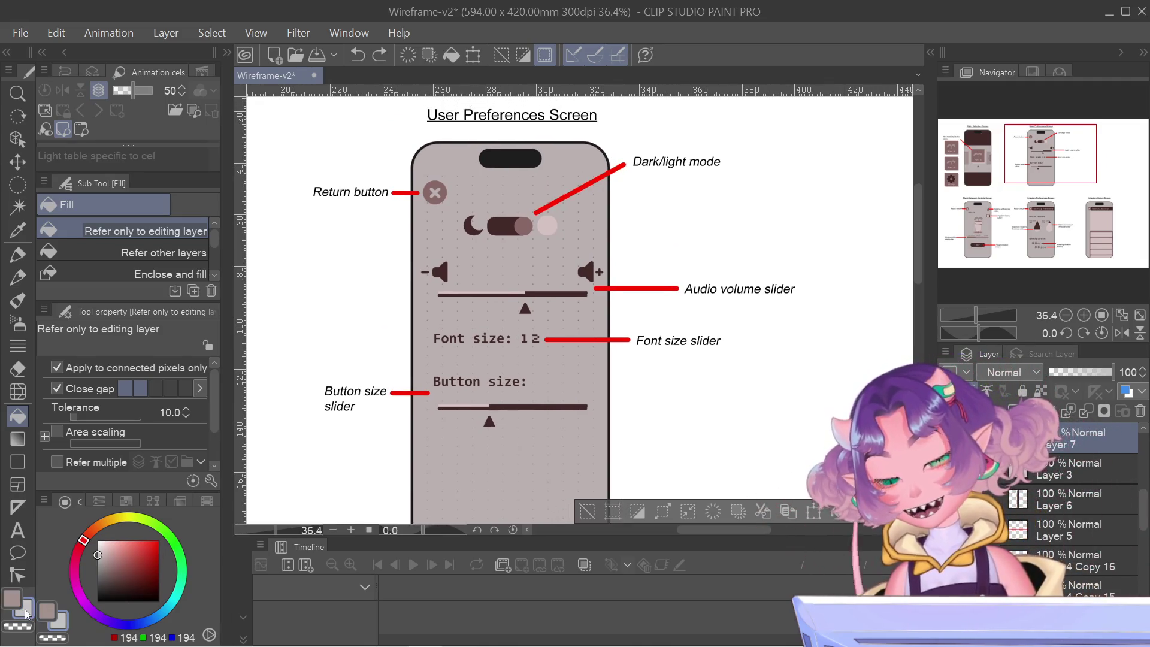
pyautogui.keyDown('alt'); pyautogui.click(530, 217); pyautogui.keyUp('alt')
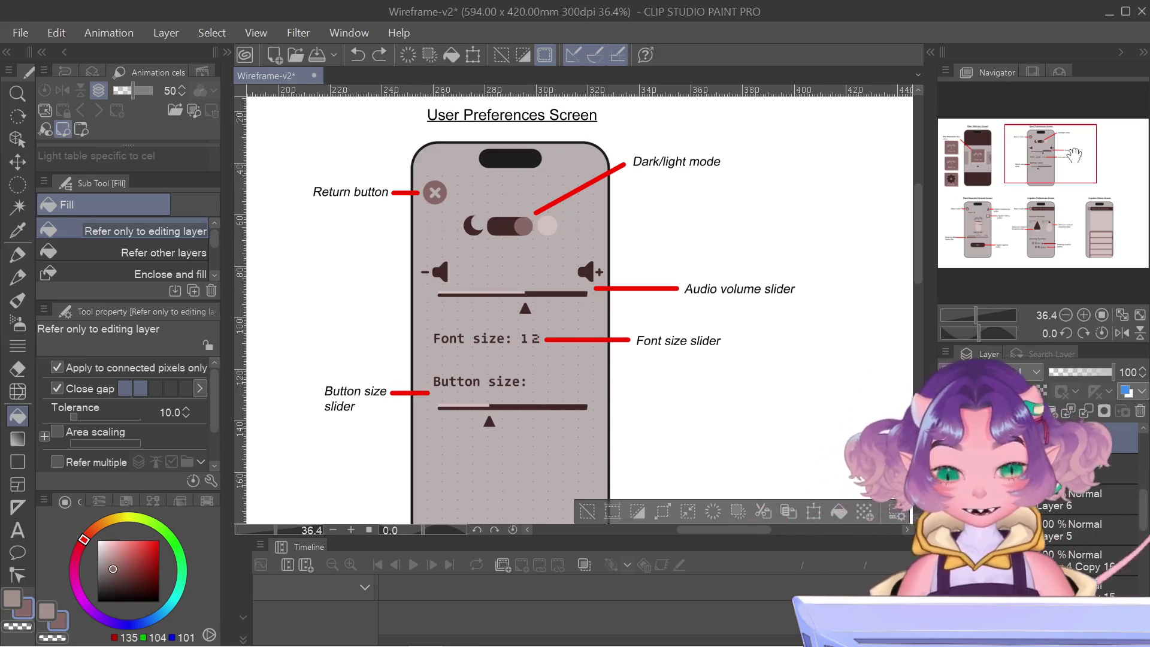
# - Fill the tiny selection with the brown (135, 104, 101) to make a graph dot, then deselect
pyautogui.moveTo(1075, 155); pyautogui.dragTo(1146, 192)
pyautogui.scroll(3, 489, 269)
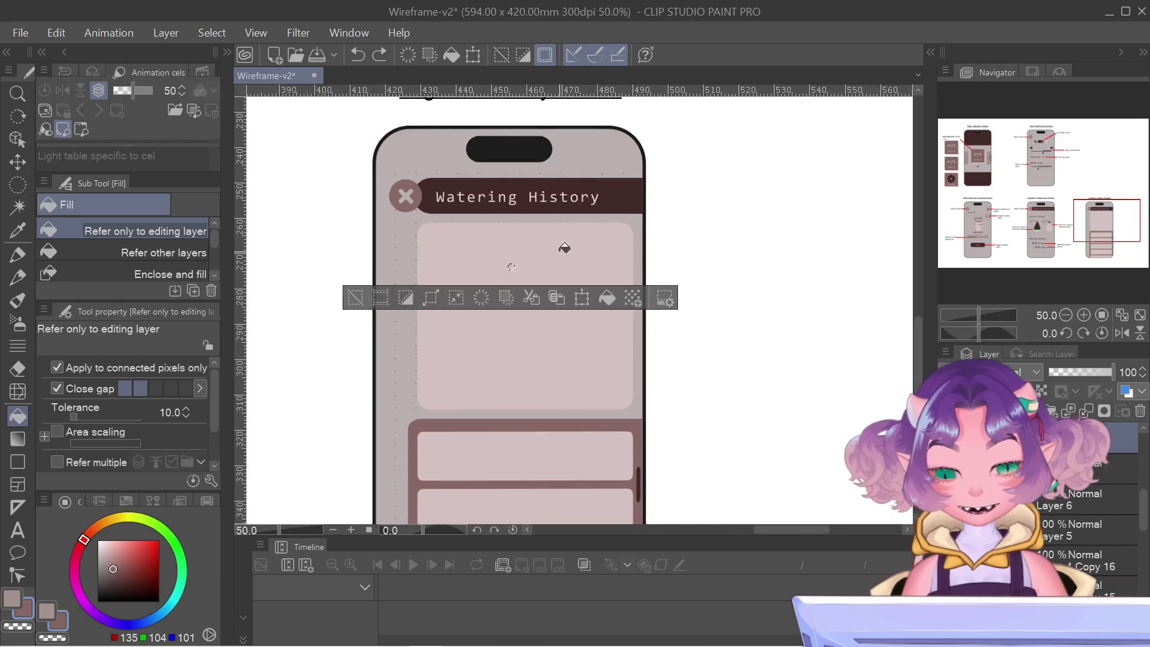
pyautogui.click(495, 272)
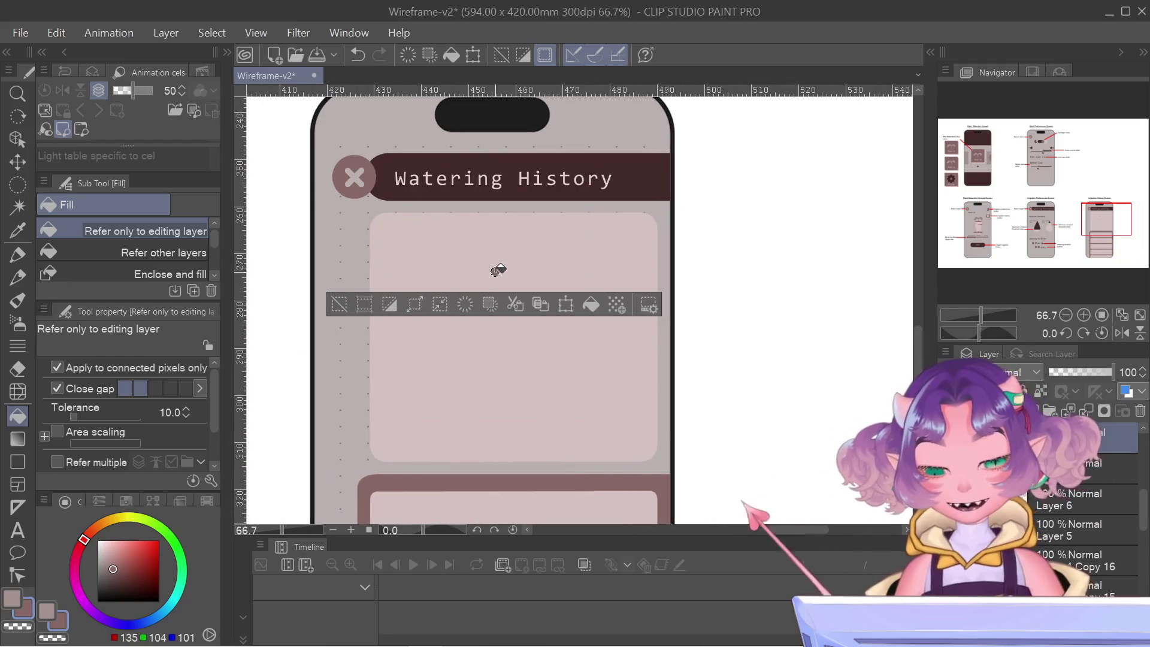
pyautogui.scroll(1, 593, 225)
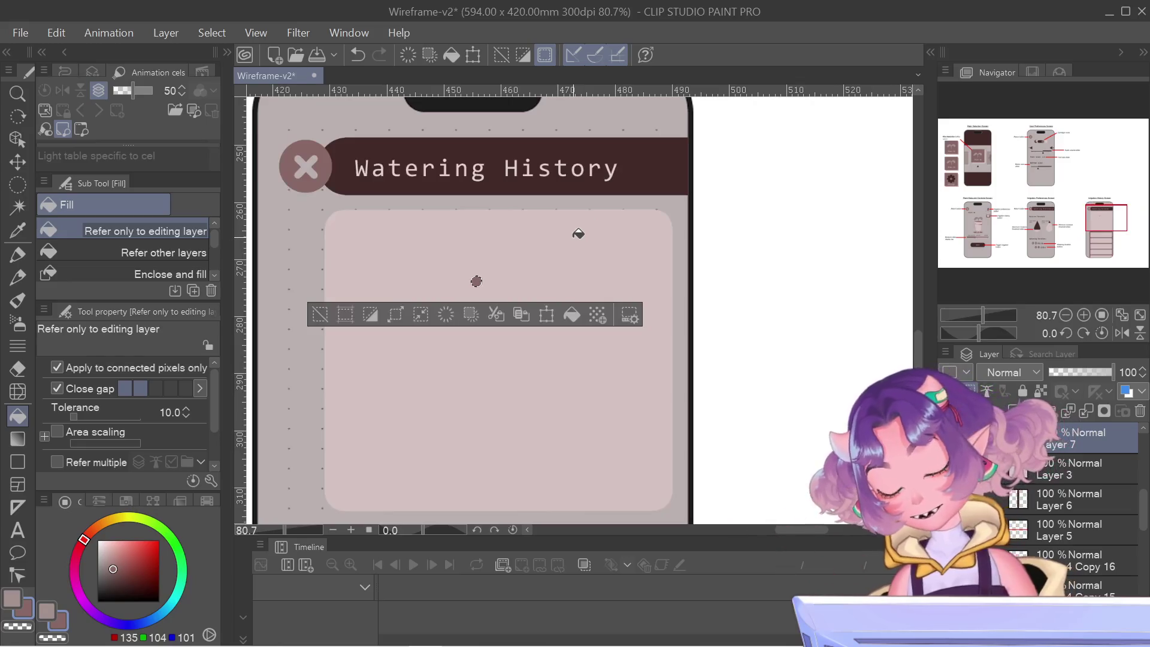
pyautogui.press('m')
pyautogui.hotkey('ctrl', 'd')
pyautogui.click(945, 353)
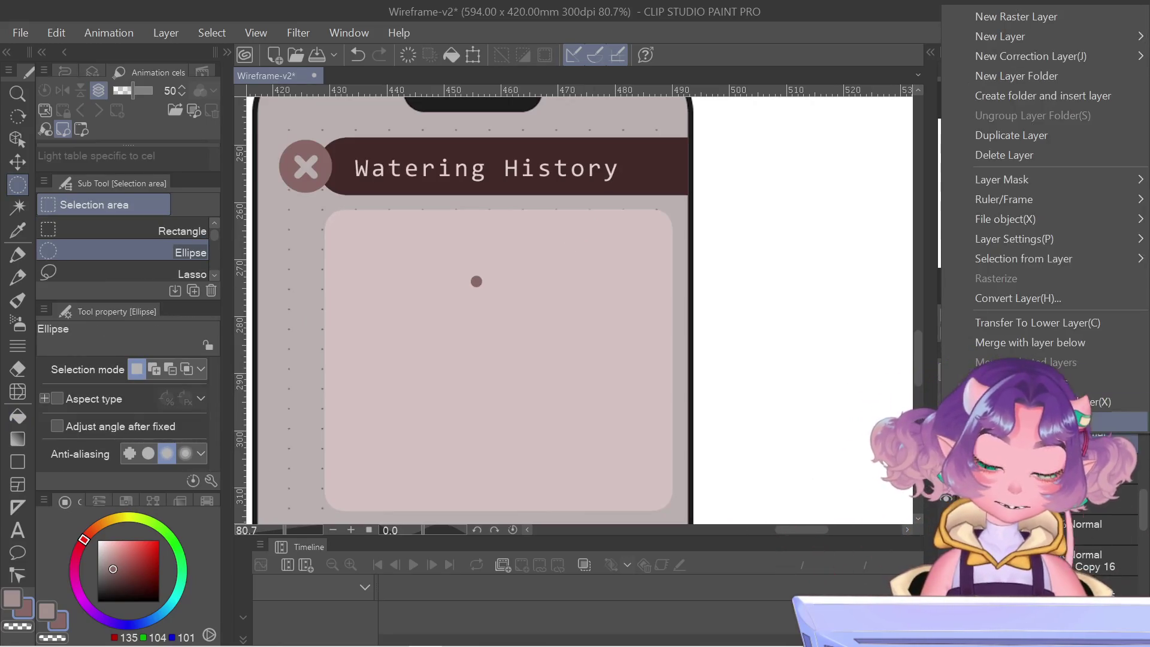
# - Duplicate the dot's layer and move the copy to form a second graph dot
pyautogui.click(1021, 139)
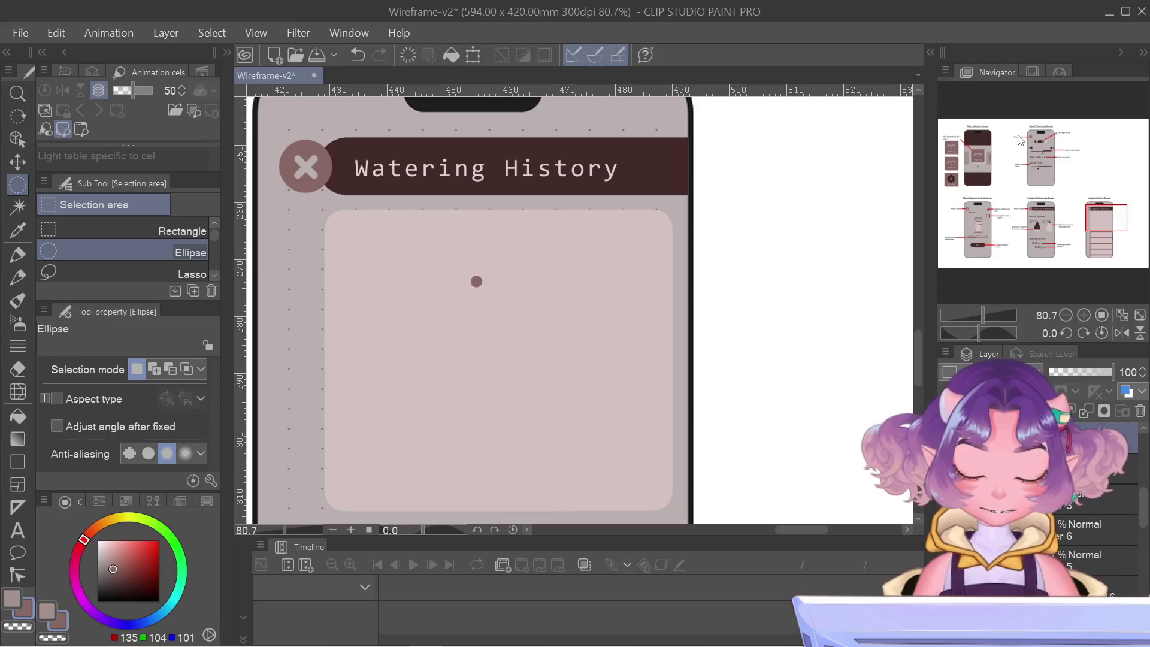
pyautogui.hotkey('ctrl', 't')
pyautogui.moveTo(472, 279)
pyautogui.mouseDown()
pyautogui.moveTo(424, 287)
pyautogui.moveTo(424, 304)
pyautogui.mouseUp()
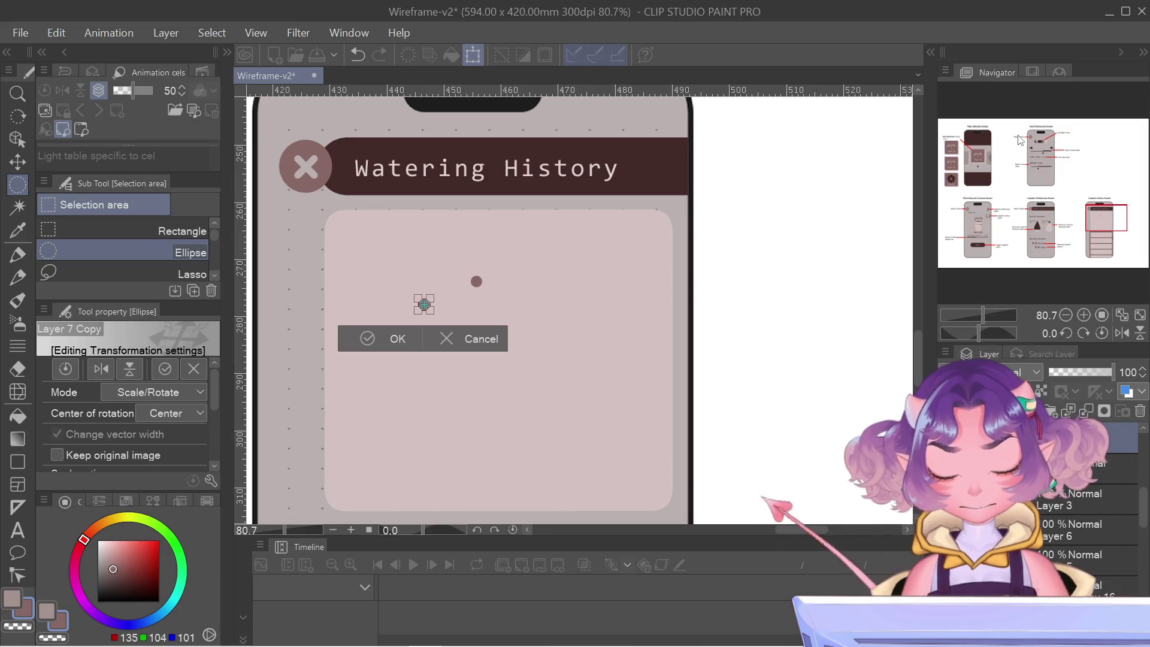
pyautogui.press('Return')
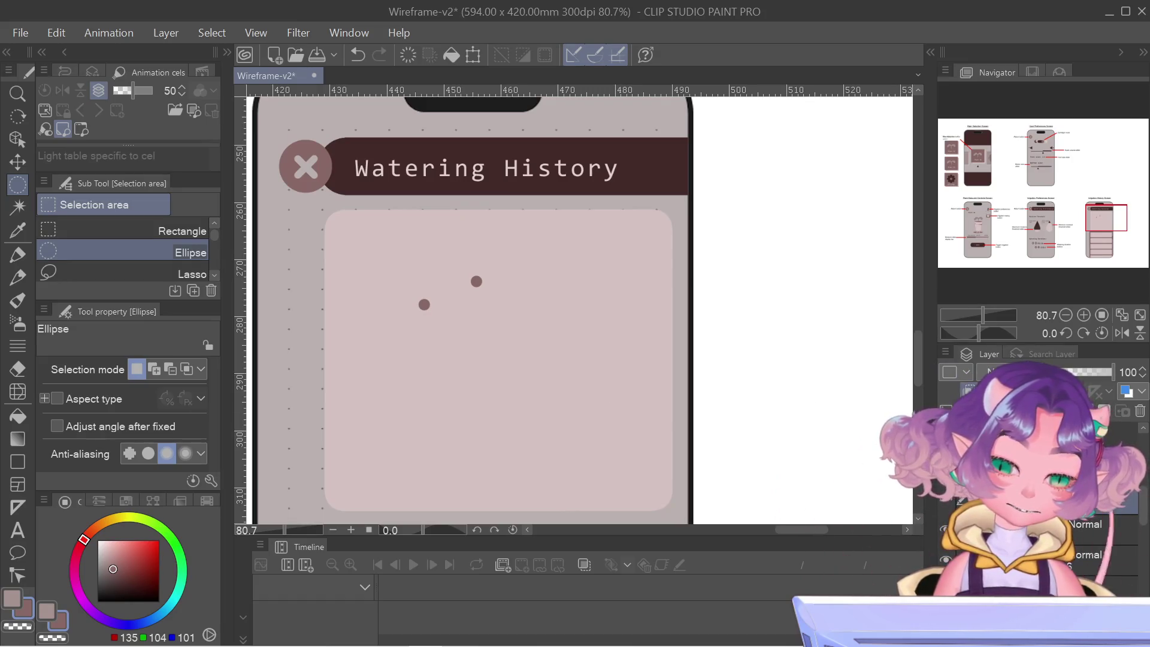
# - Switch to the light greyish pink colour (163/145/143) and select the Figure tool
pyautogui.click(47, 611)
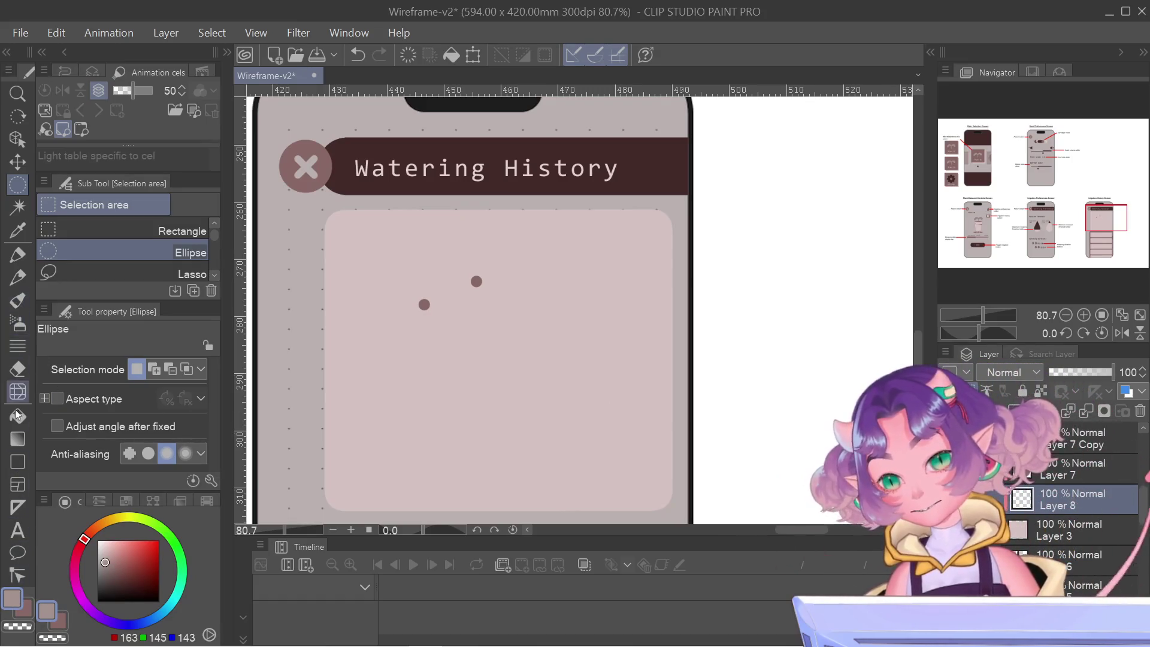
pyautogui.click(17, 461)
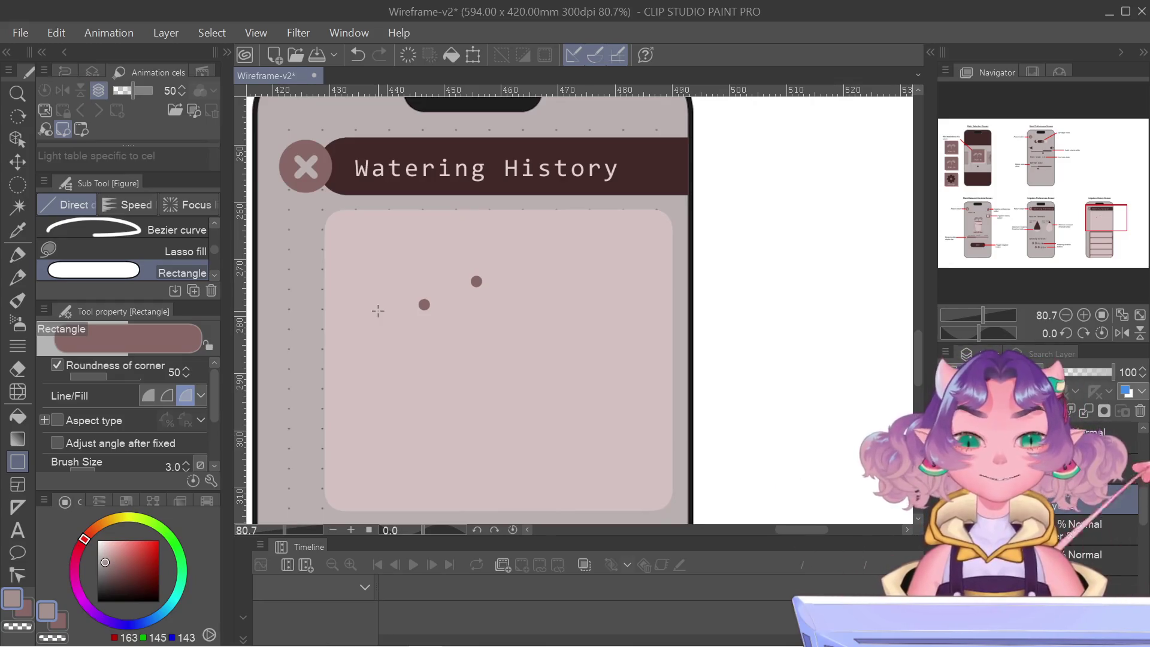
pyautogui.scroll(-5, 672, 385)
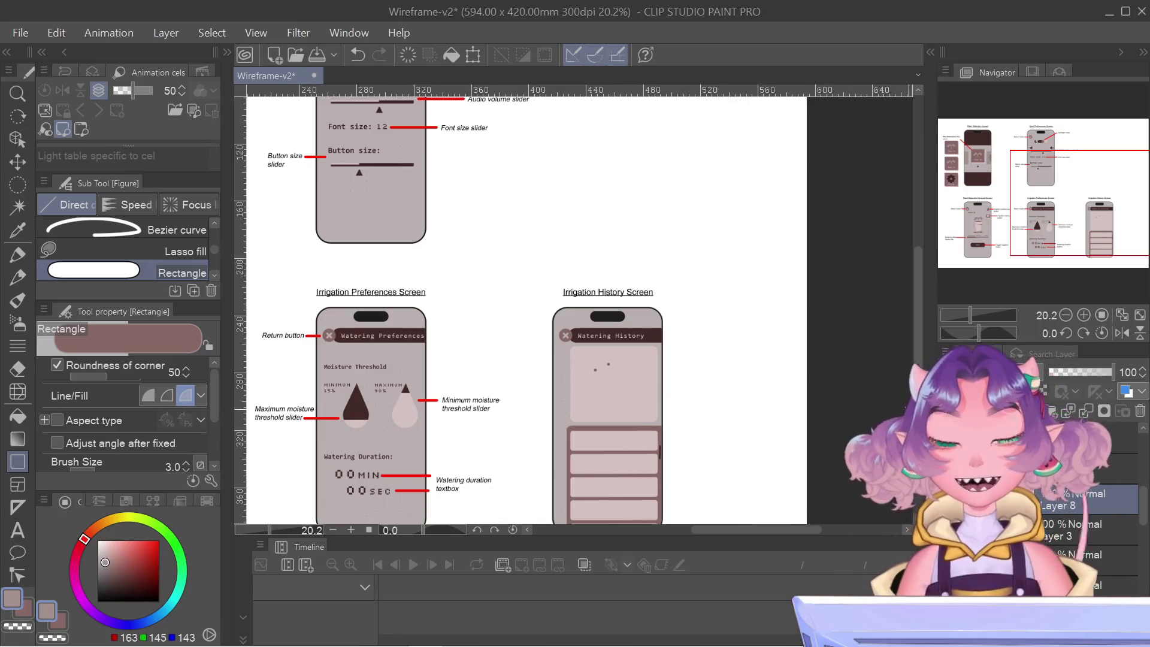
# - Draw a thick size-80 diagonal straight line through the lower dot with the Straight line sub tool
pyautogui.moveTo(1057, 218); pyautogui.dragTo(1063, 248)
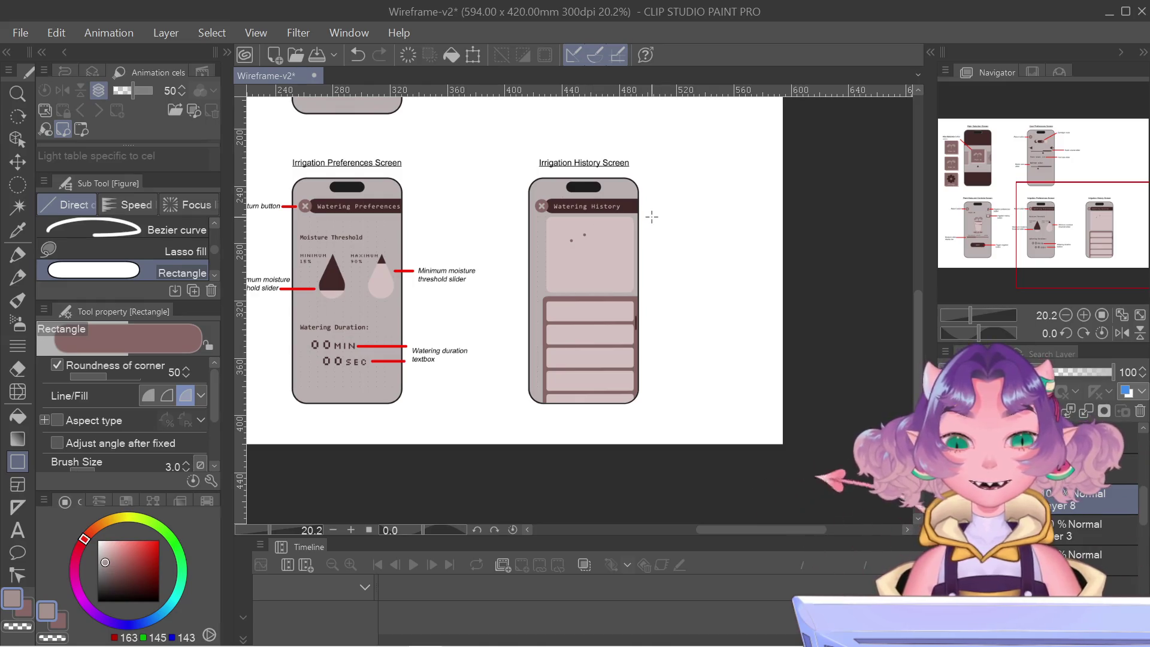
pyautogui.scroll(3, 601, 197)
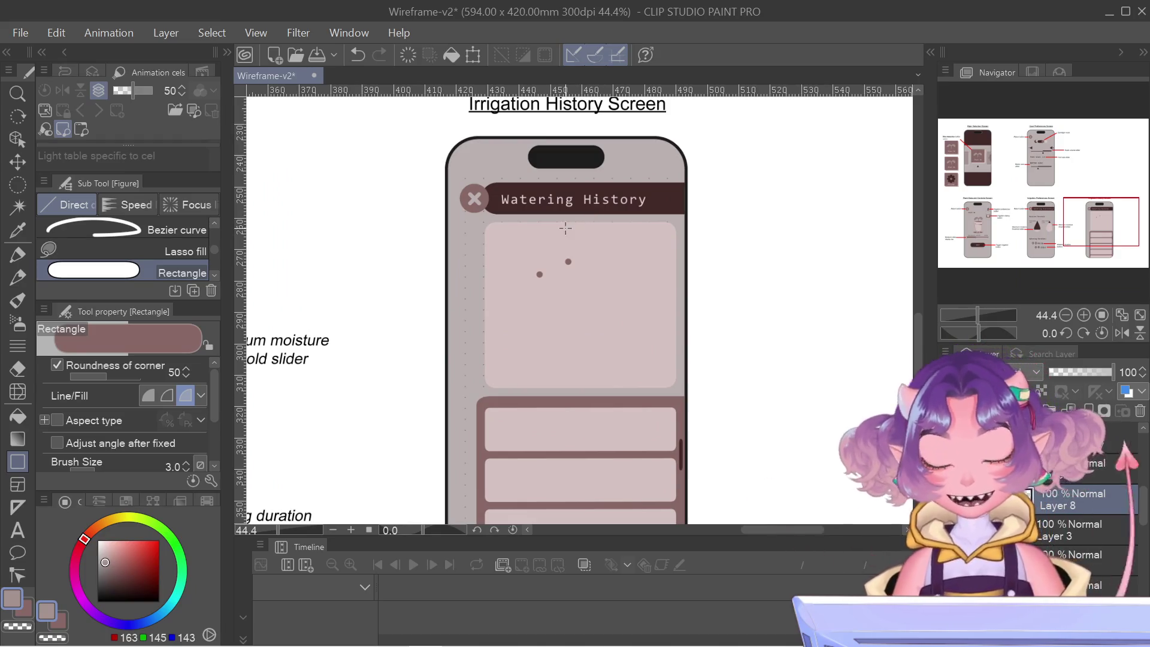
pyautogui.scroll(1, 566, 240)
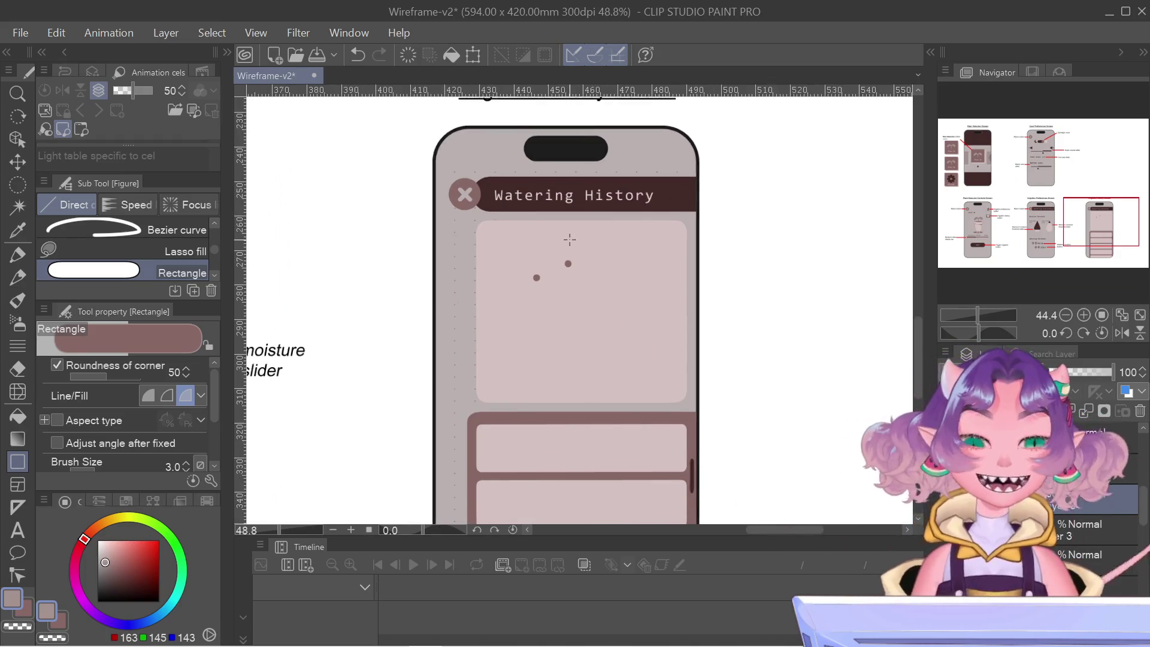
pyautogui.scroll(3, 574, 287)
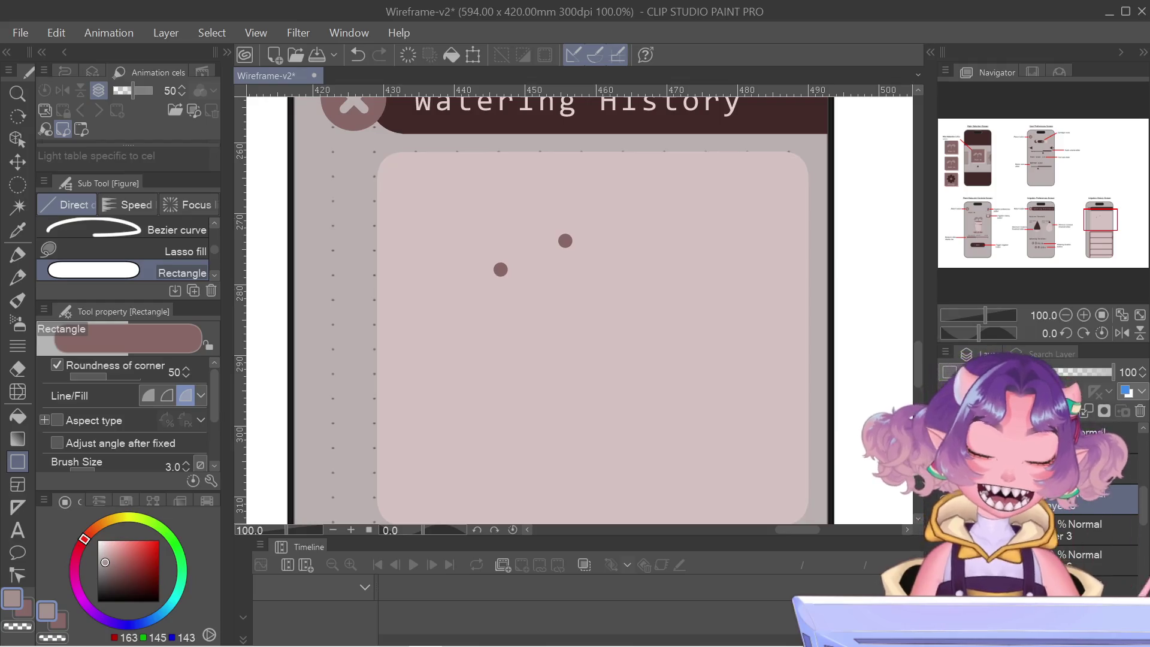
pyautogui.press('Delete')
pyautogui.hotkey('ctrl', 'z')
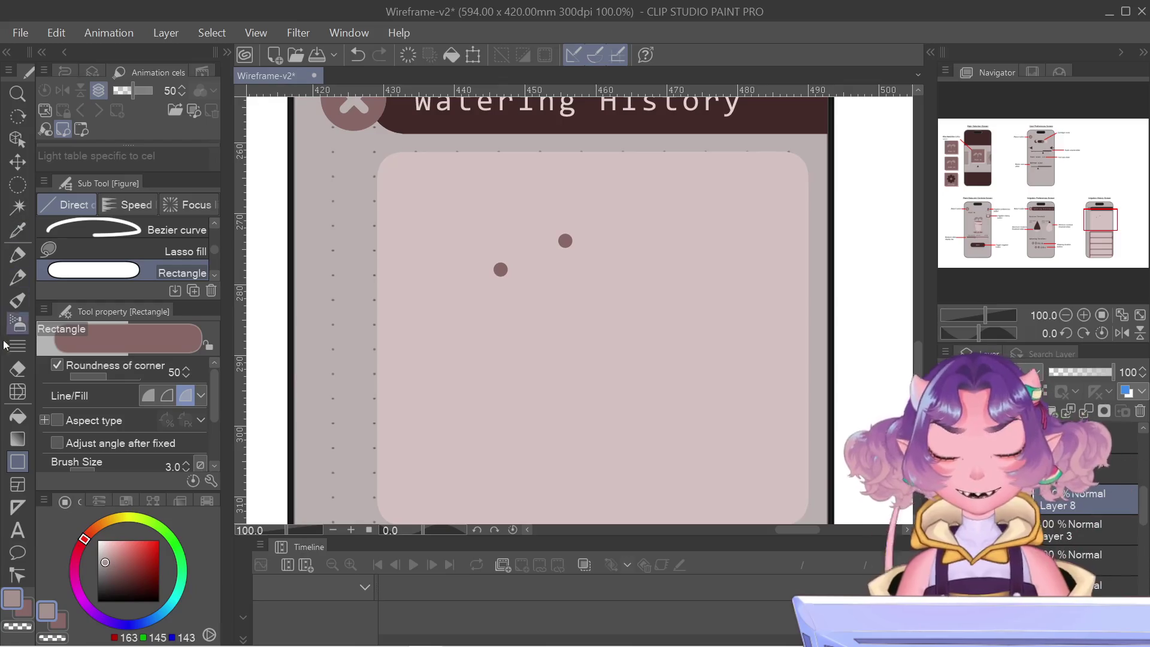
pyautogui.scroll(3, 144, 229)
pyautogui.scroll(1, 144, 229)
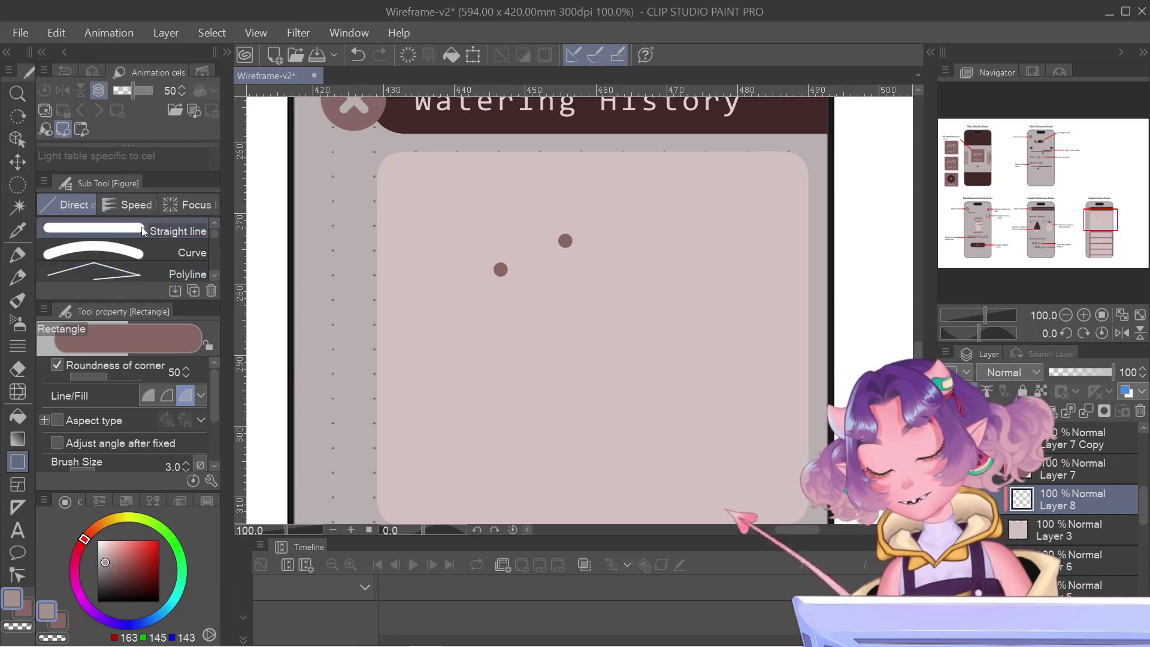
pyautogui.click(144, 231)
pyautogui.moveTo(452, 227); pyautogui.dragTo(544, 319)
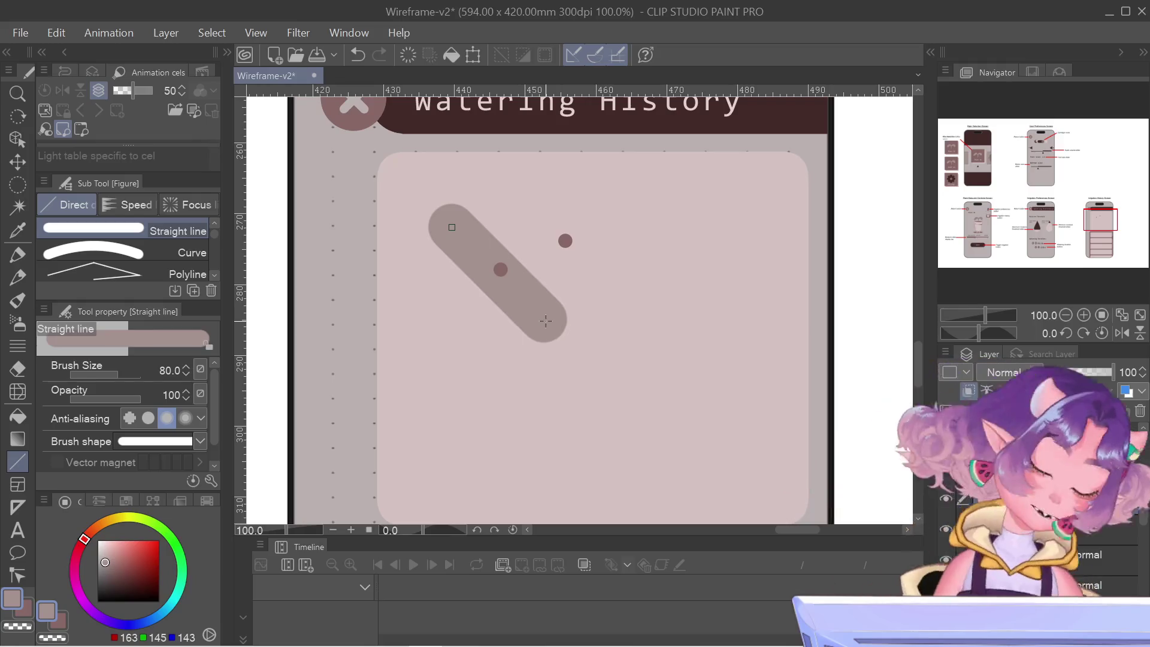
# - Undo the thick diagonal stroke and shrink the straight-line size to 8
pyautogui.moveTo(545, 321); pyautogui.dragTo(546, 323)
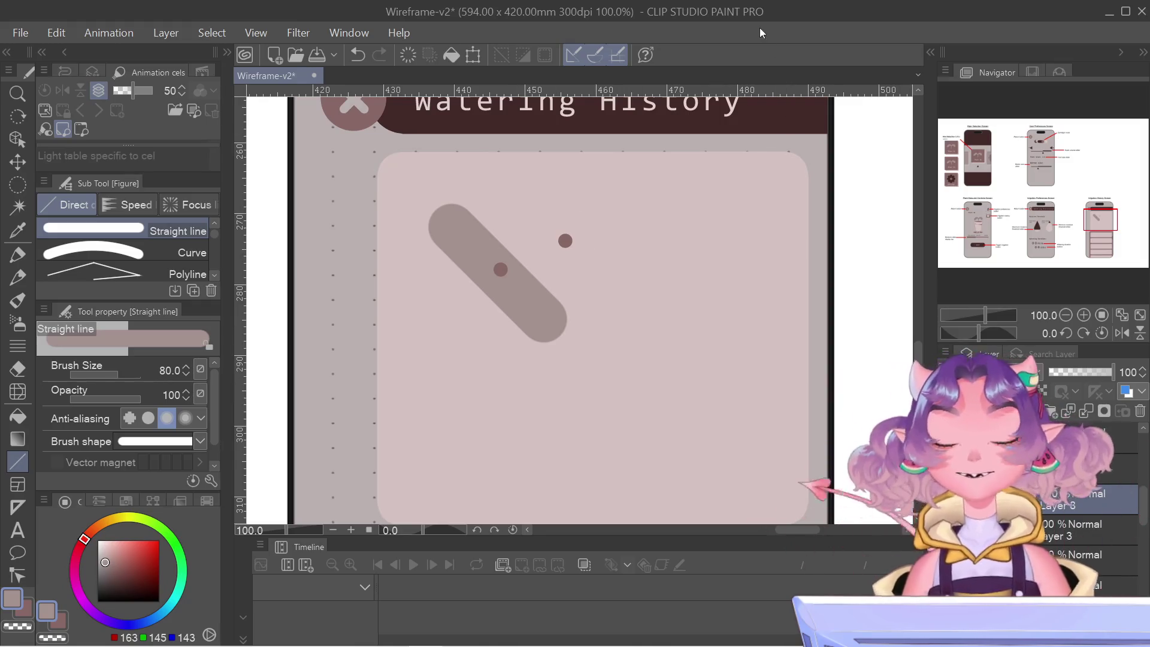
pyautogui.hotkey('ctrl', 'z')
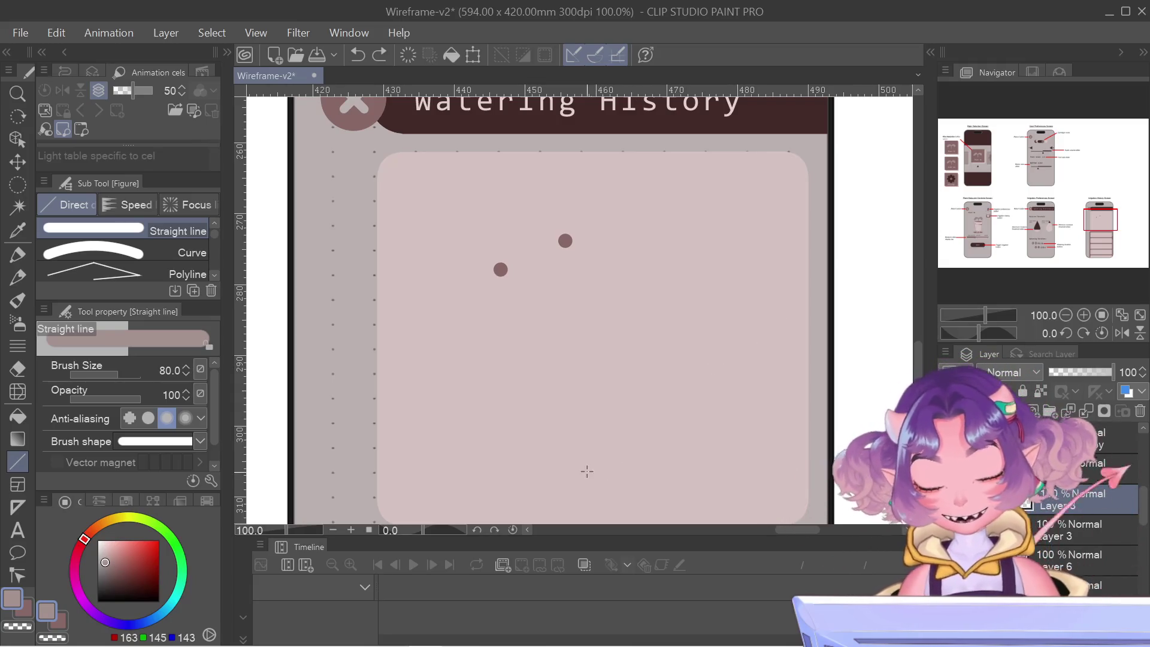
pyautogui.press('[')
pyautogui.press('[')
pyautogui.press('[')
pyautogui.press('[')
pyautogui.press('[')
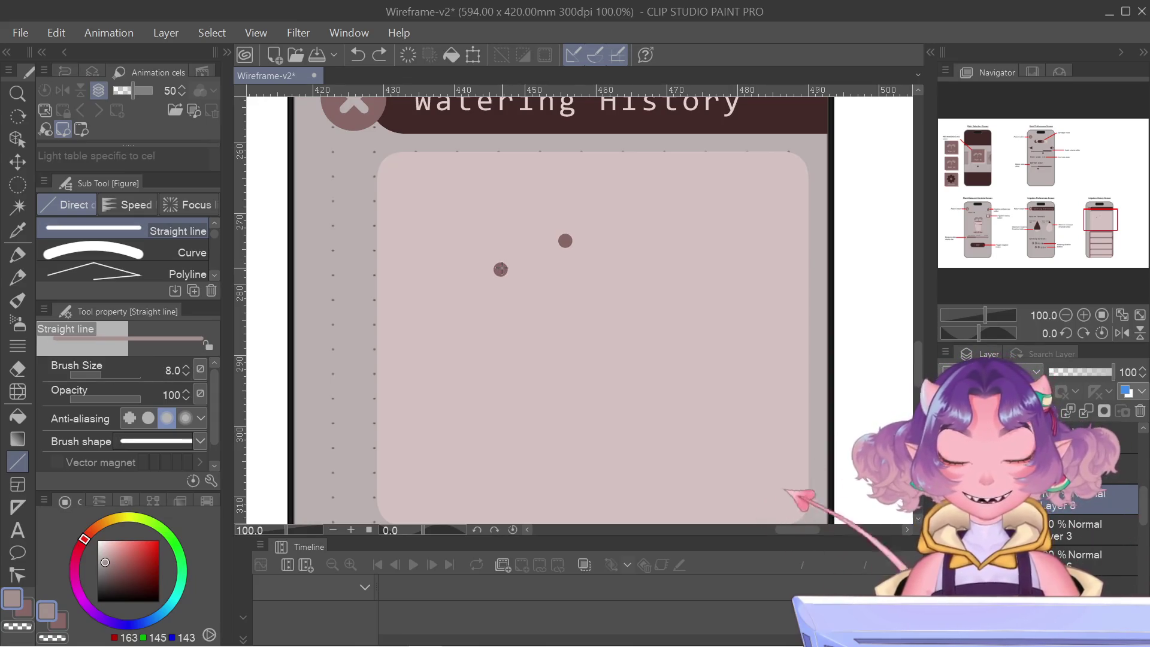
# - Draw a thin straight line between the two dots, undo it, and make the brush thinner
pyautogui.moveTo(501, 269)
pyautogui.mouseDown()
pyautogui.moveTo(566, 241)
pyautogui.moveTo(545, 227)
pyautogui.moveTo(566, 240)
pyautogui.mouseUp()
pyautogui.scroll(-3, 596, 436)
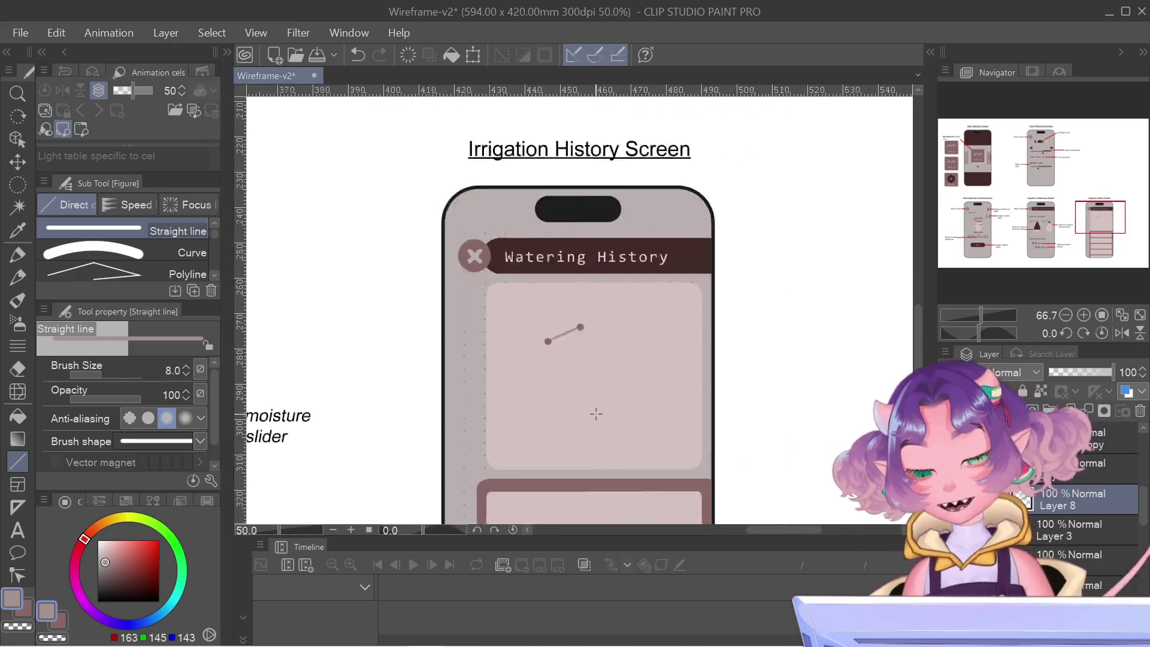
pyautogui.hotkey('ctrl', 'z')
pyautogui.scroll(4, 551, 334)
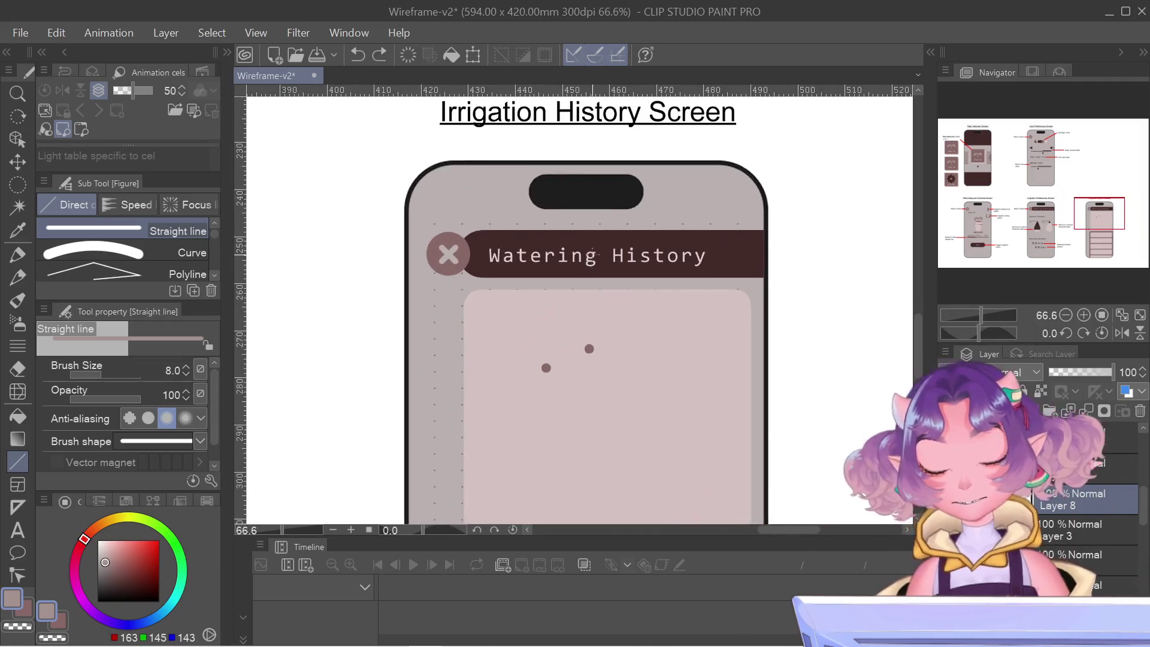
pyautogui.press('[')
# - Redraw and undo the solid connecting line, then choose the Decoration tool's Dashed line
pyautogui.moveTo(524, 421); pyautogui.dragTo(588, 393)
pyautogui.scroll(-3, 635, 439)
pyautogui.scroll(-2, 659, 407)
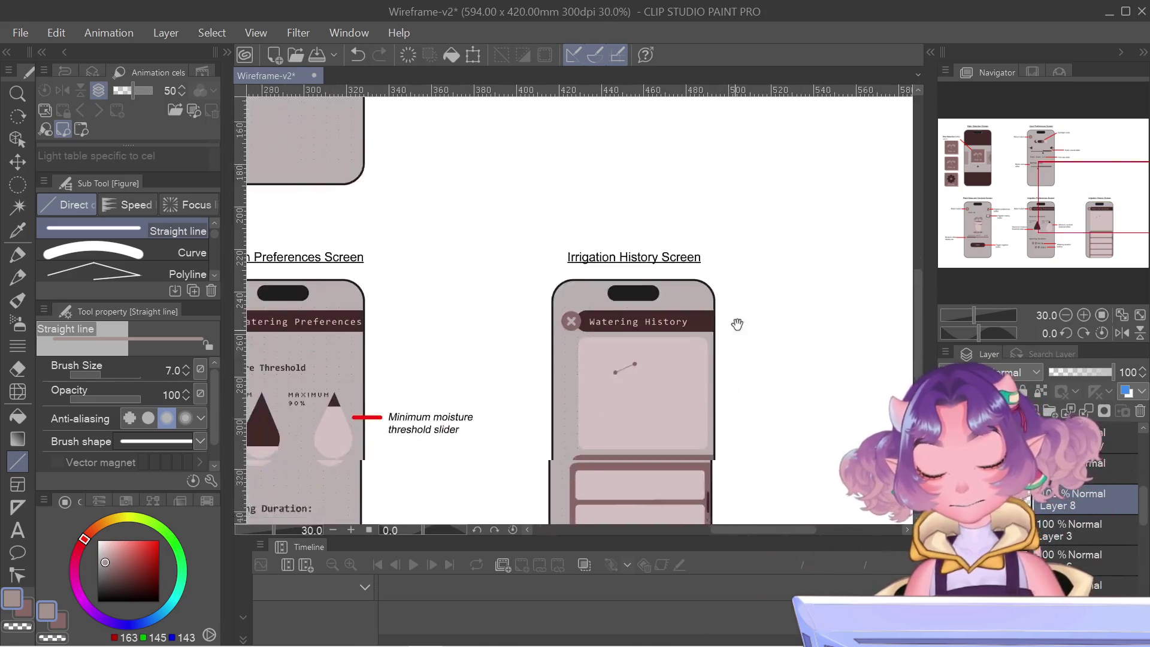
pyautogui.scroll(3, 689, 234)
pyautogui.hotkey('ctrl', 'z')
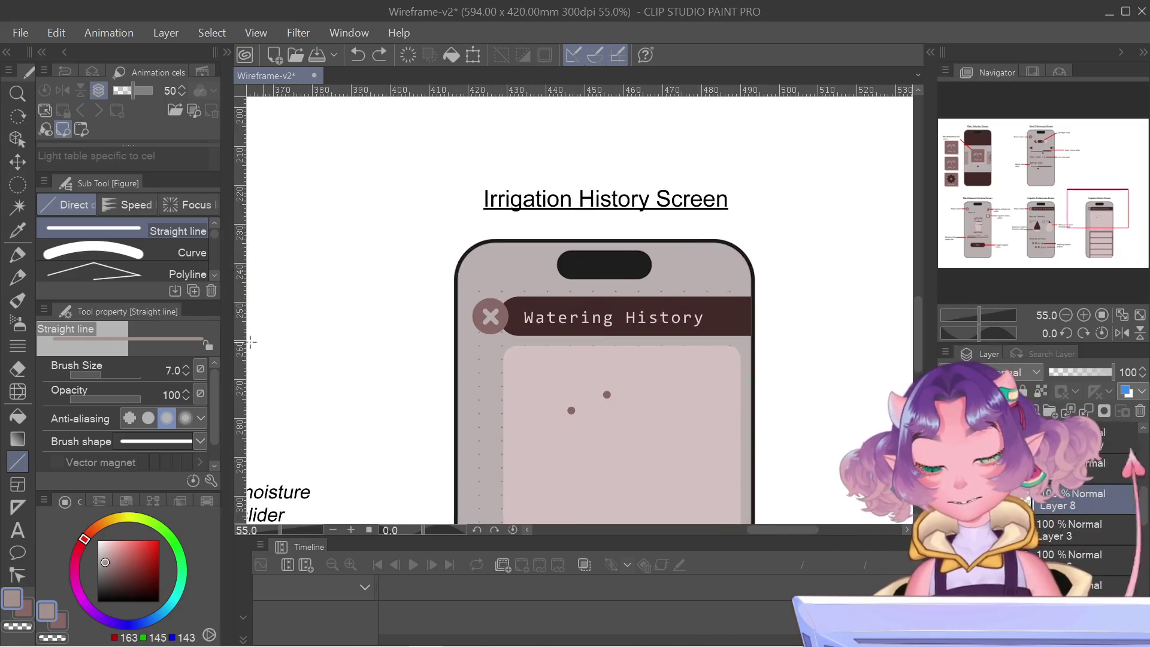
pyautogui.click(17, 369)
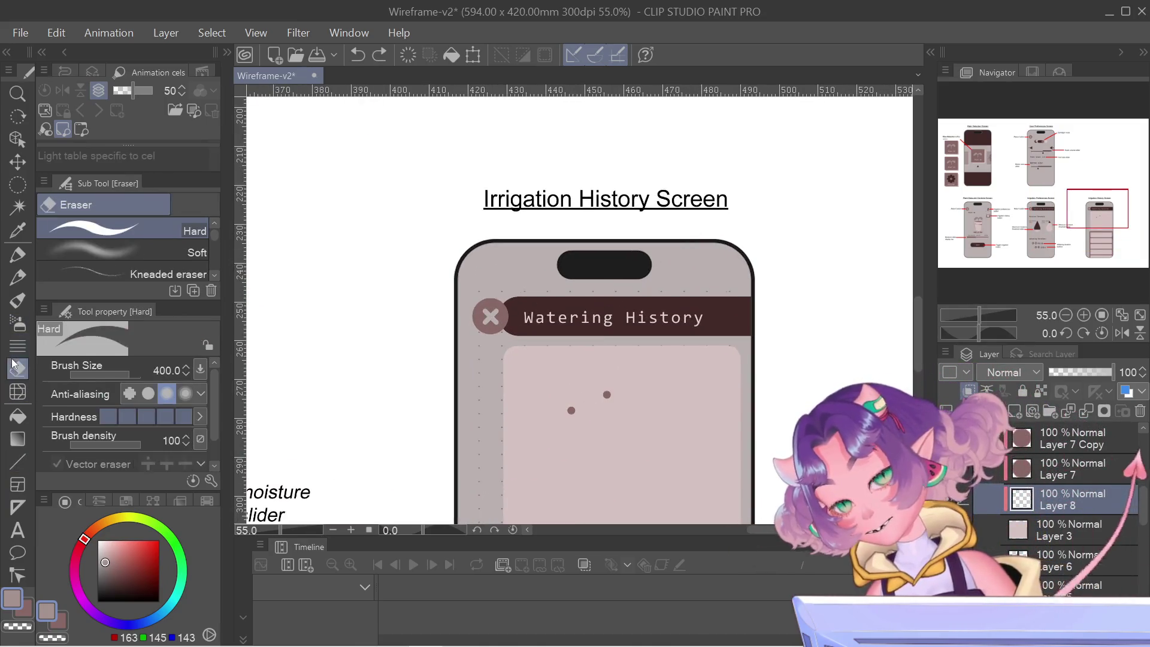
pyautogui.click(18, 346)
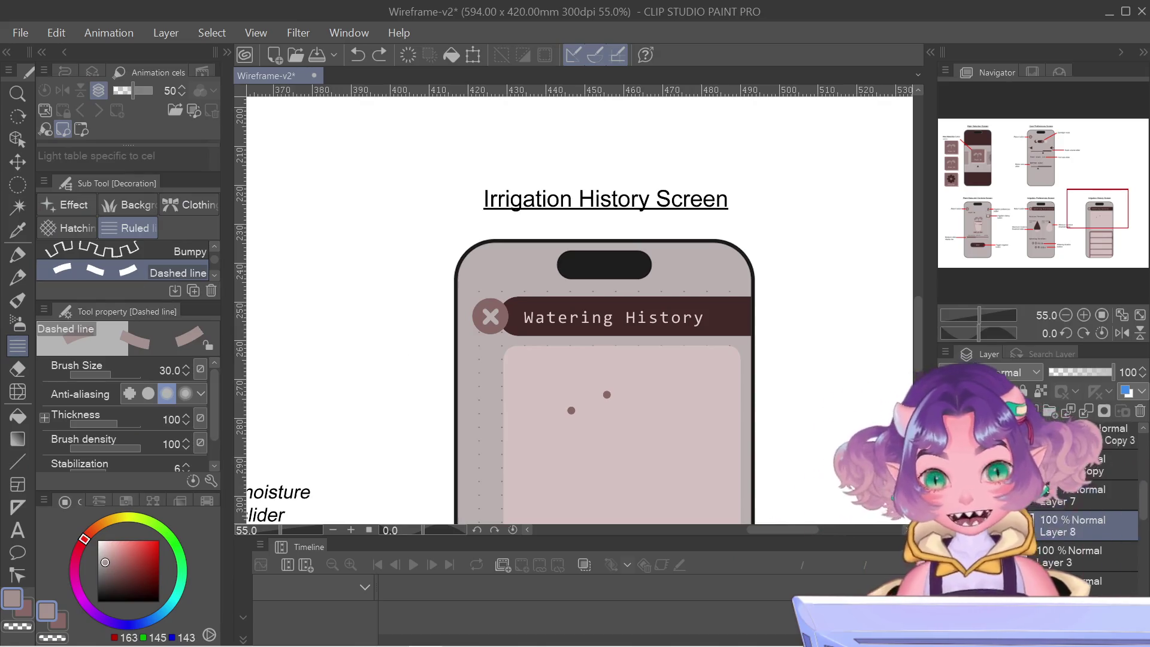
# - Draw a size-12 dashed line joining the lower and upper dots
pyautogui.scroll(5, 557, 407)
pyautogui.press('[')
pyautogui.press('[')
pyautogui.press('[')
pyautogui.press('[')
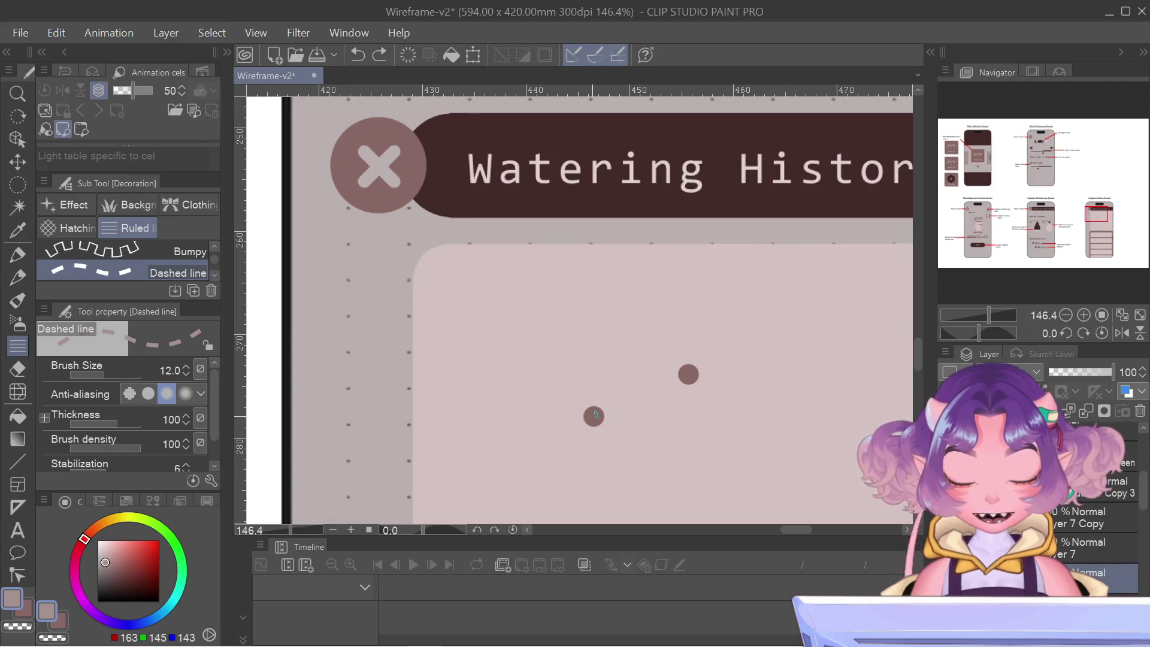
pyautogui.moveTo(594, 414); pyautogui.dragTo(686, 375)
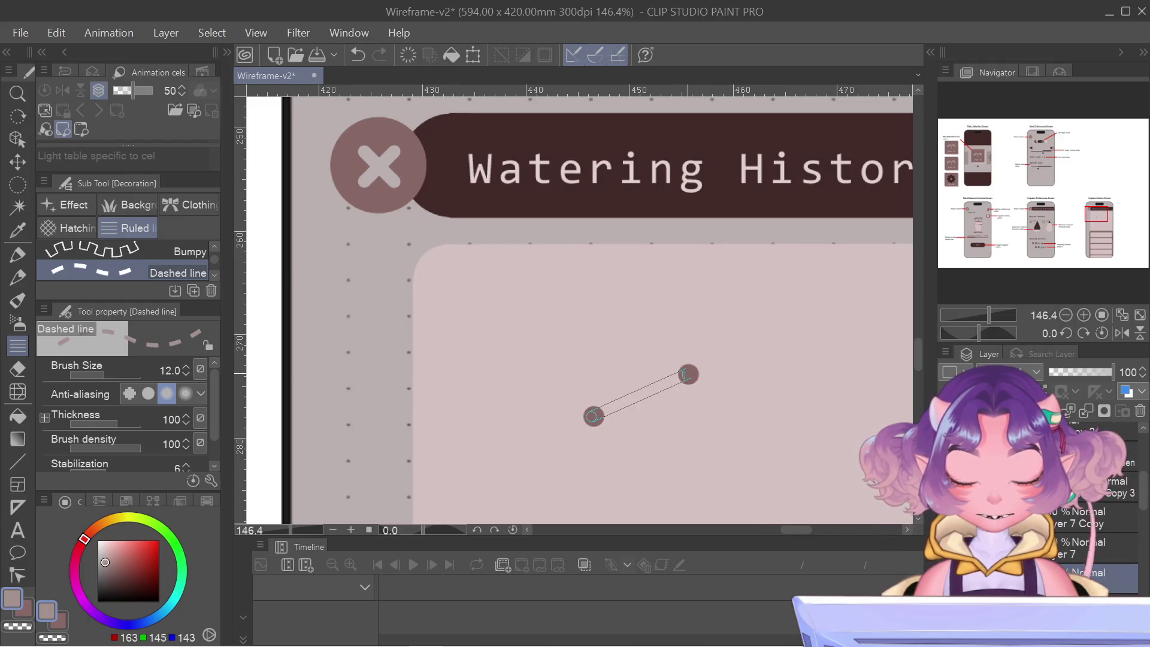
pyautogui.hotkey('ctrl', 'z')
pyautogui.moveTo(688, 375); pyautogui.dragTo(593, 417)
pyautogui.moveTo(683, 375); pyautogui.dragTo(682, 375)
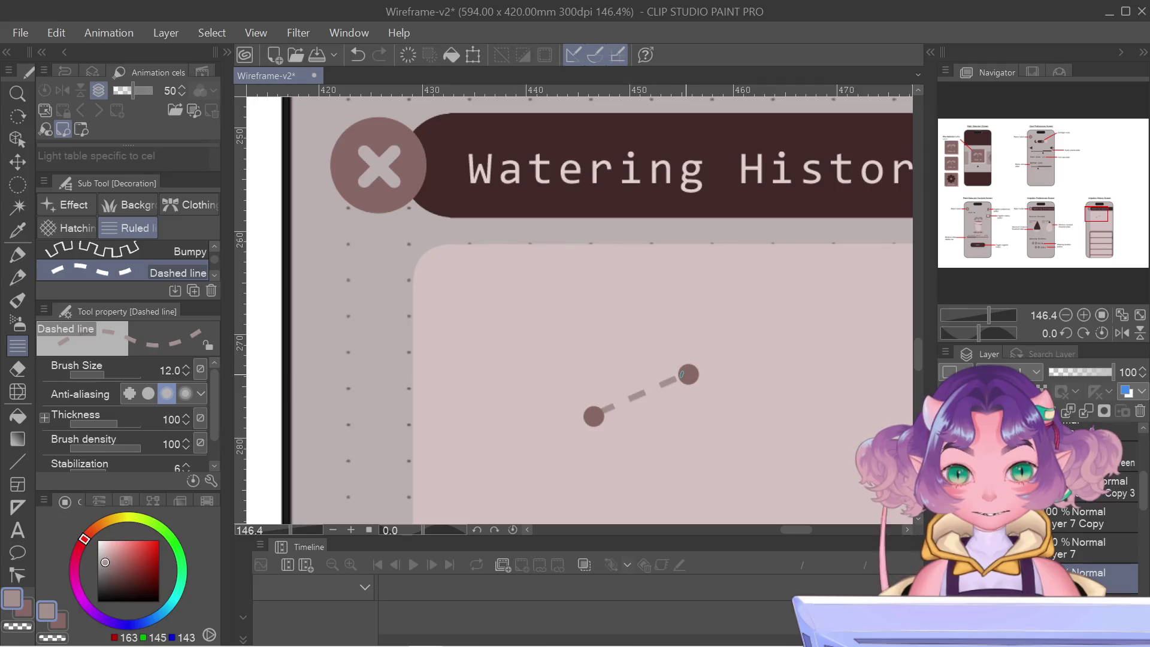
# - Zoom out and extend the dashed line onward down to the right
pyautogui.scroll(-8, 683, 371)
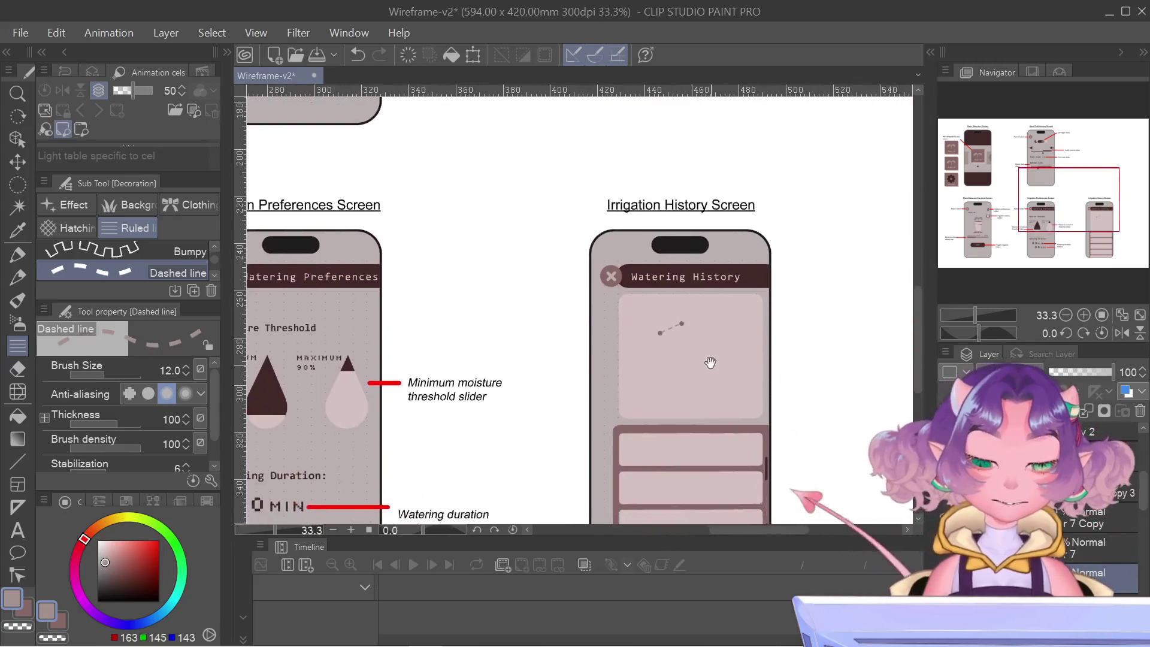
pyautogui.scroll(-1, 711, 362)
pyautogui.scroll(-2, 760, 393)
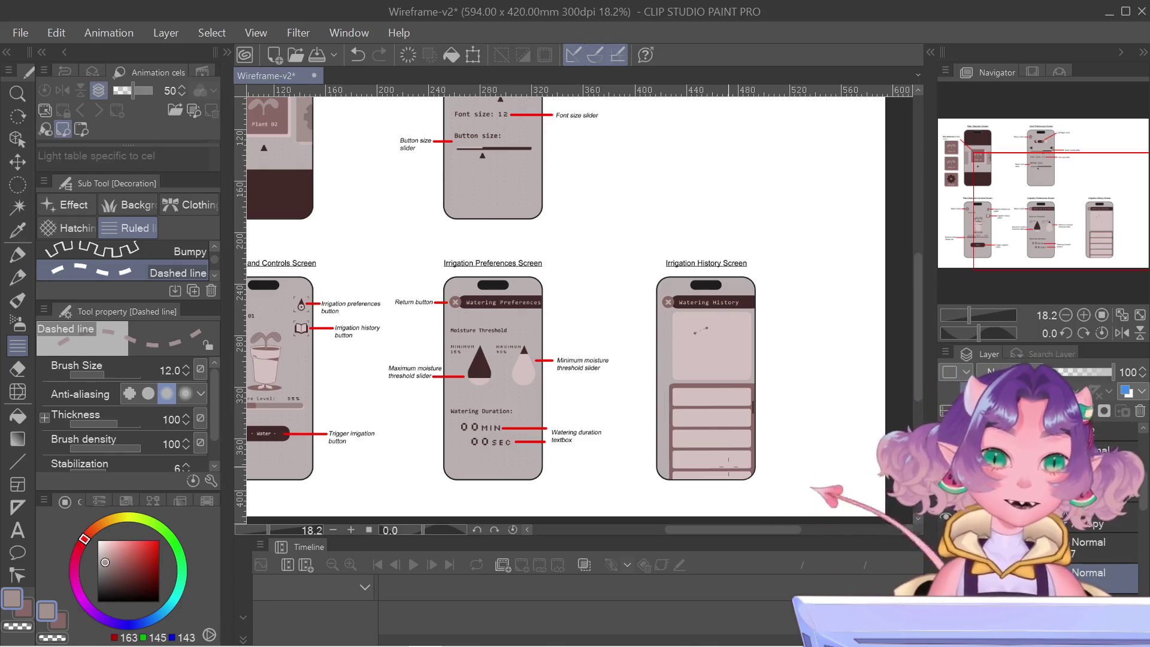
pyautogui.scroll(8, 822, 374)
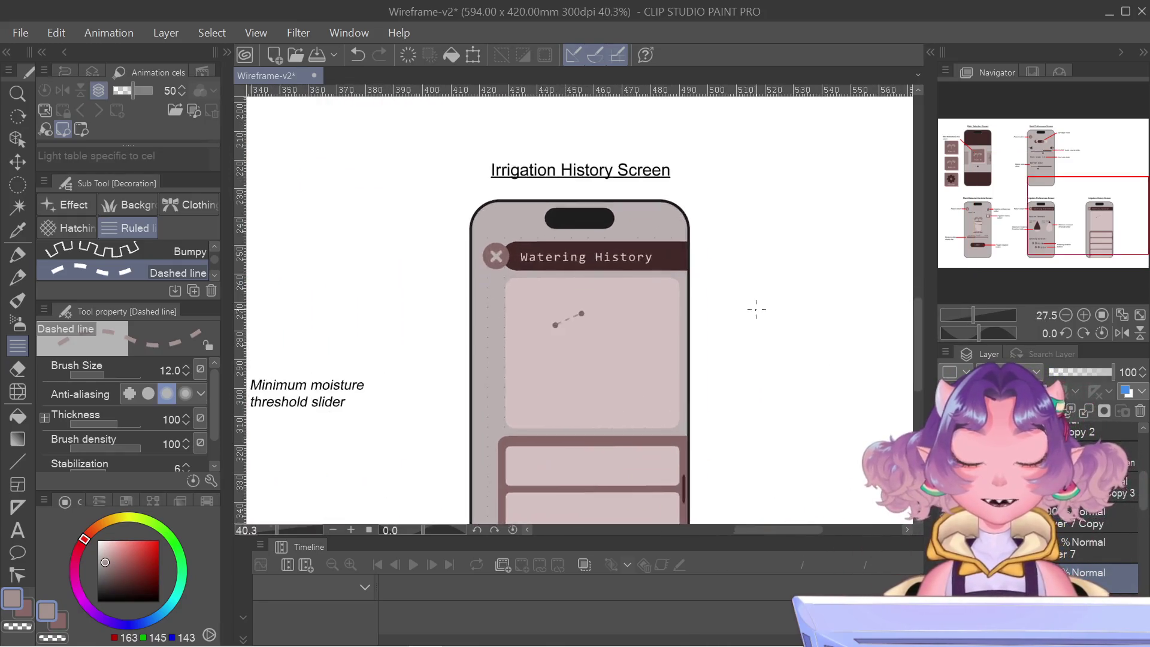
pyautogui.moveTo(471, 322)
pyautogui.mouseDown()
pyautogui.moveTo(570, 391)
pyautogui.moveTo(548, 361)
pyautogui.moveTo(563, 371)
pyautogui.mouseUp()
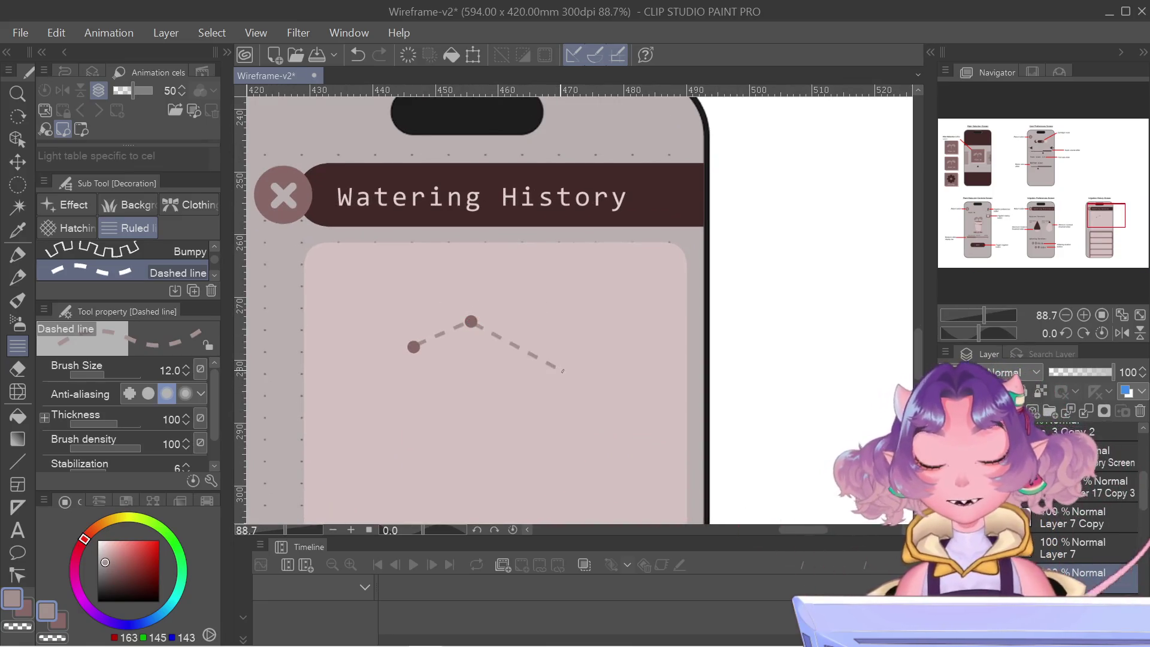
# - Redo the dashed line's right part as a dip followed by a segment rising to the upper right
pyautogui.moveTo(636, 381)
pyautogui.mouseDown()
pyautogui.moveTo(616, 350)
pyautogui.moveTo(629, 343)
pyautogui.mouseUp()
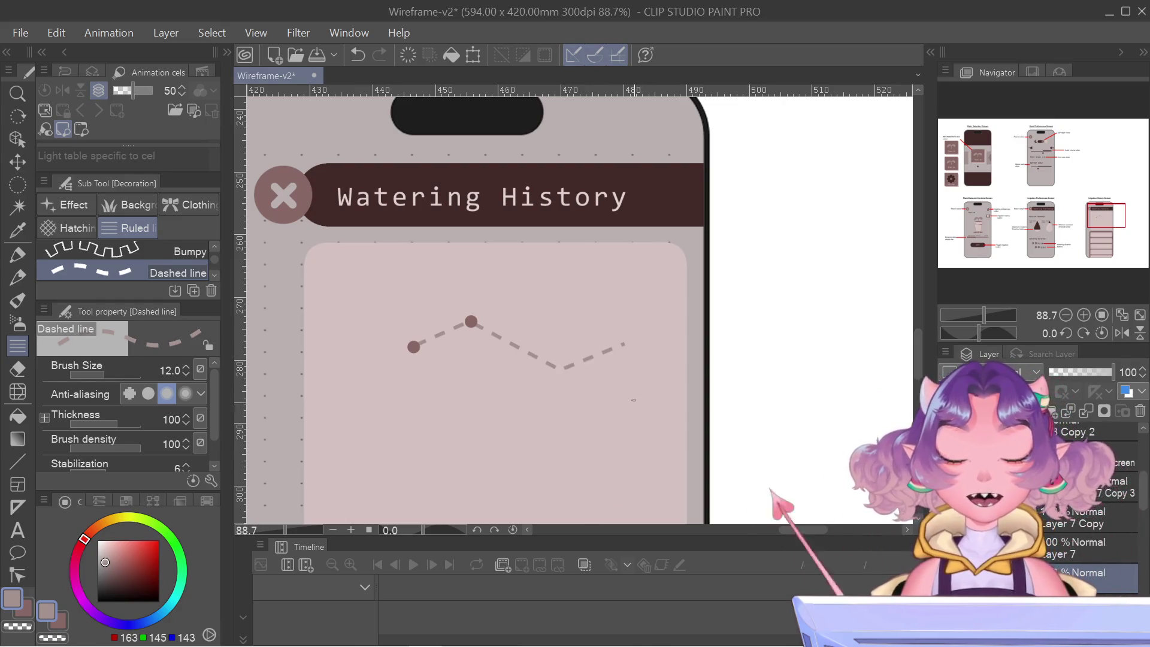
pyautogui.hotkey('ctrl', 'z')
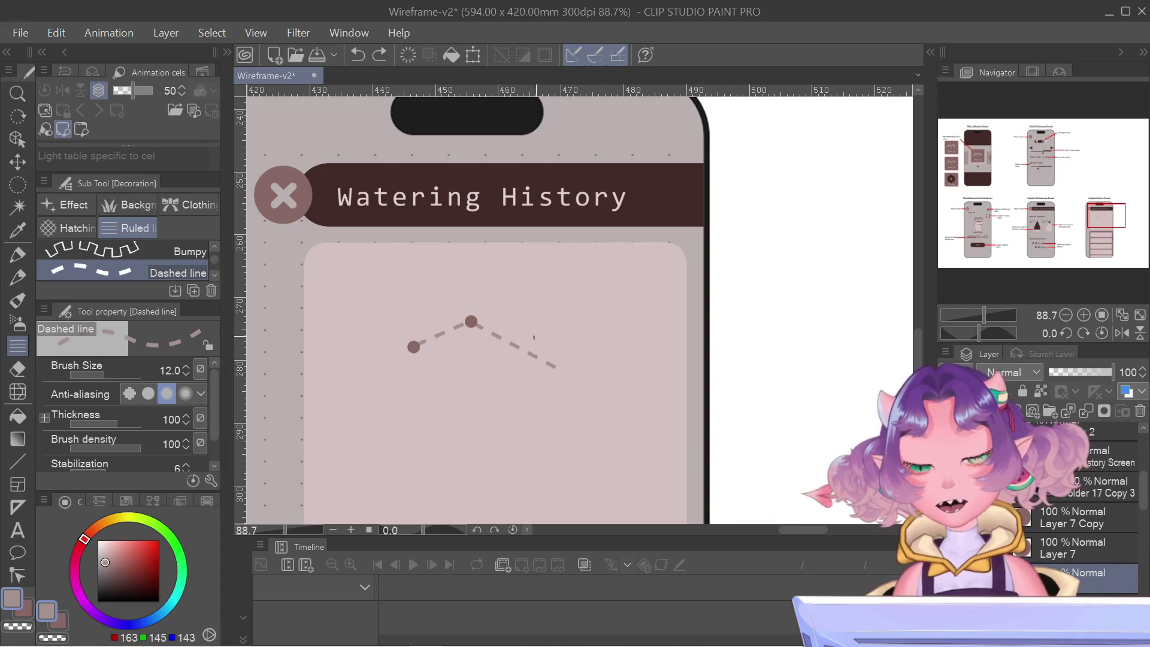
pyautogui.hotkey('ctrl', 'z')
pyautogui.click(550, 339)
pyautogui.doubleClick(634, 291)
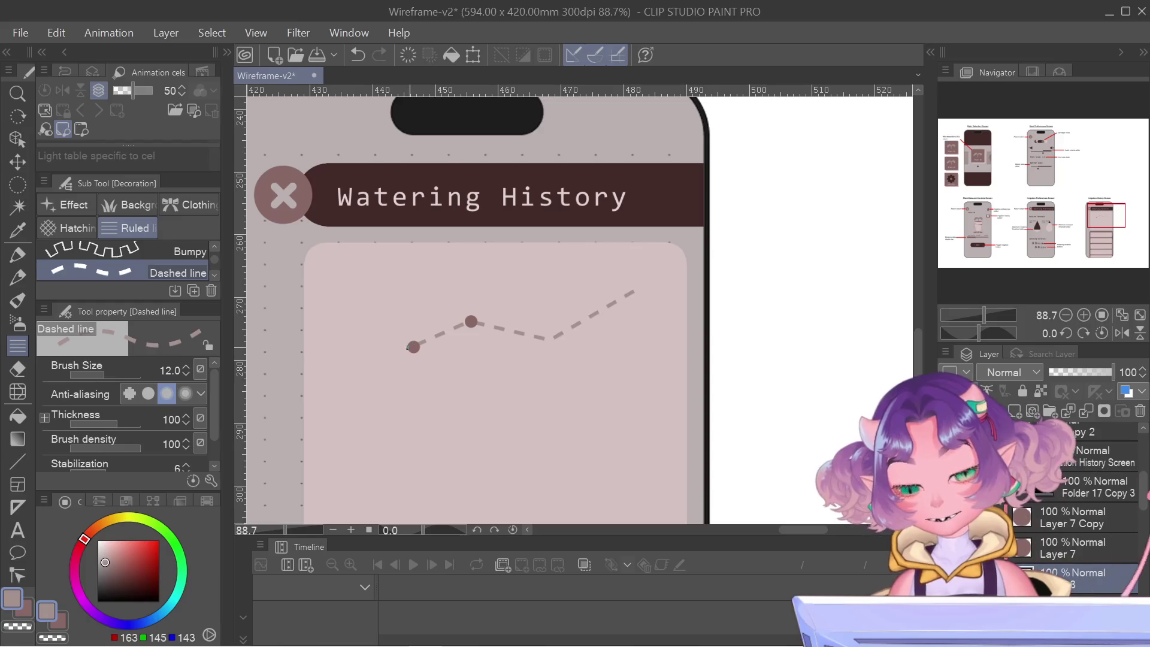
# - Extend the dashed line a short flat segment left of the first dot, undoing the overshoot
pyautogui.moveTo(413, 346)
pyautogui.mouseDown()
pyautogui.moveTo(347, 404)
pyautogui.moveTo(367, 393)
pyautogui.moveTo(365, 363)
pyautogui.mouseUp()
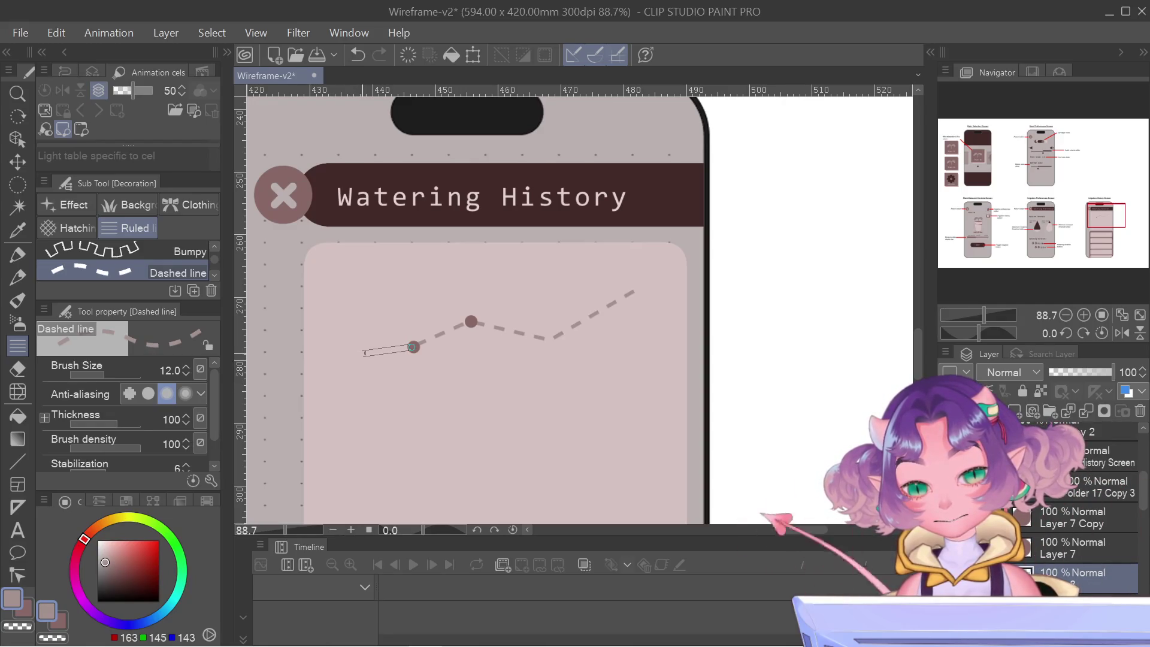
pyautogui.moveTo(363, 353); pyautogui.dragTo(364, 354)
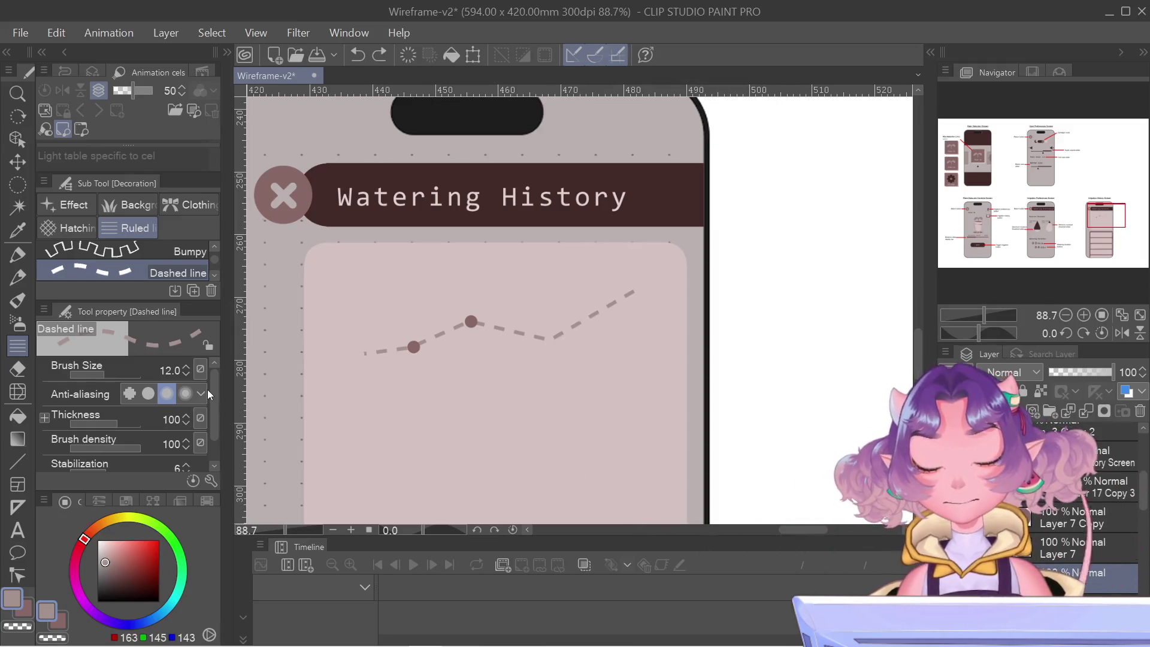
pyautogui.moveTo(330, 372); pyautogui.dragTo(329, 371)
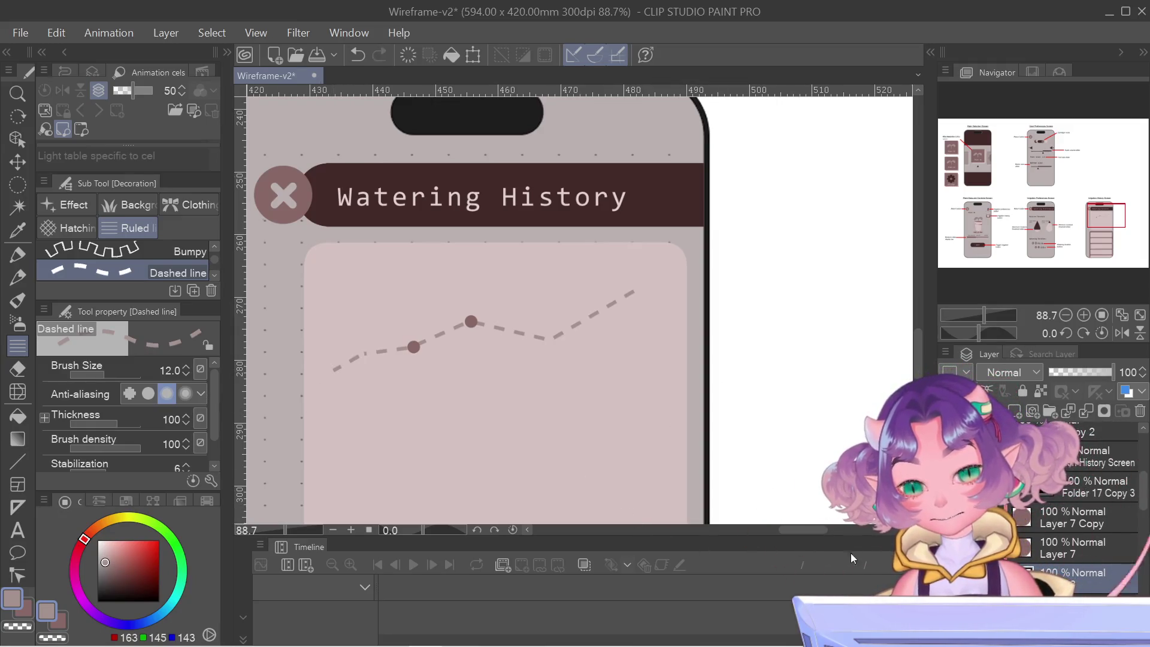
pyautogui.hotkey('ctrl', '-')
pyautogui.hotkey('ctrl', 'z')
pyautogui.moveTo(465, 364); pyautogui.dragTo(417, 365)
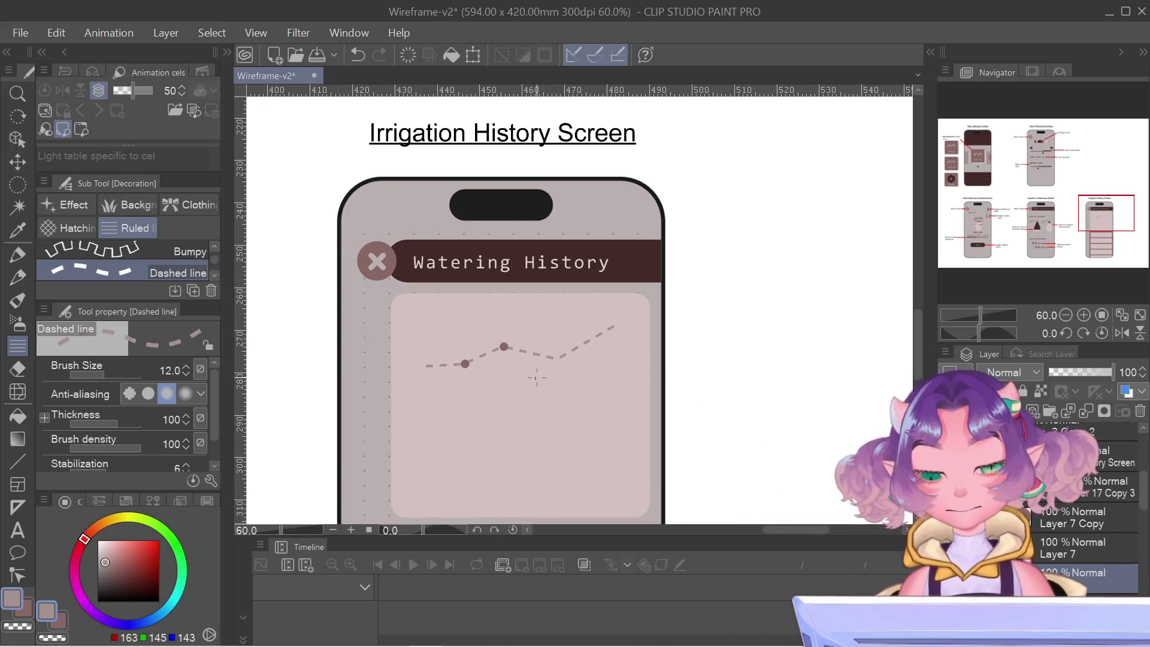
pyautogui.scroll(2, 738, 396)
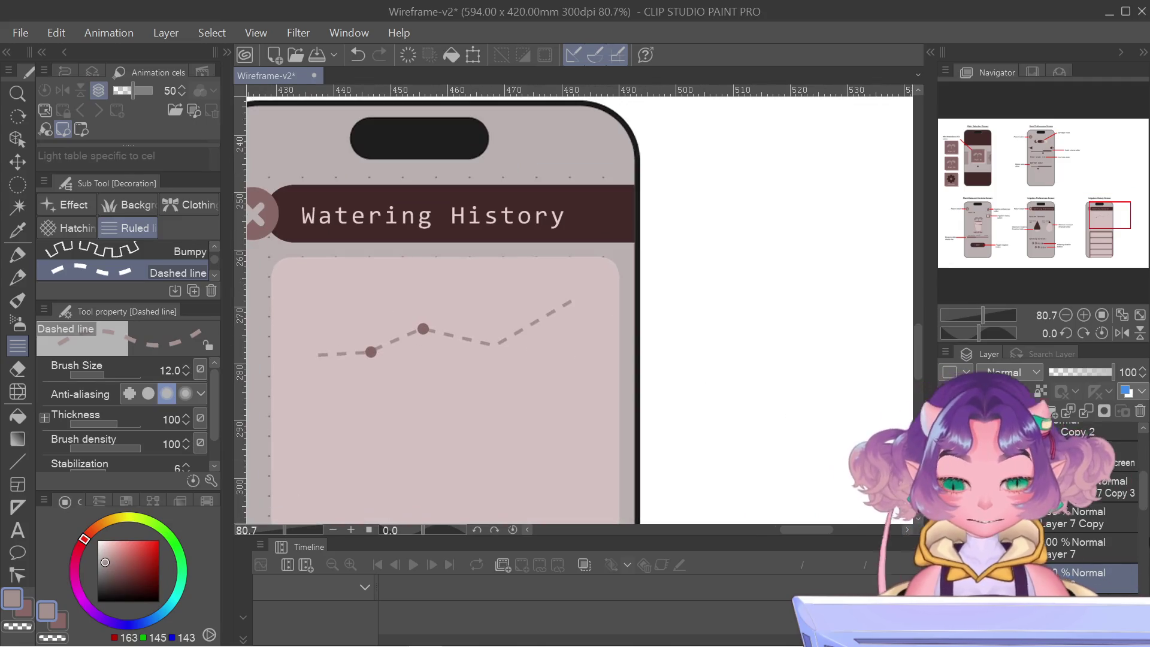
pyautogui.rightClick(1109, 540)
# - Duplicate the dot layer and nudge the copy onto the dashed line's dip
pyautogui.click(999, 230)
pyautogui.scroll(3, 719, 449)
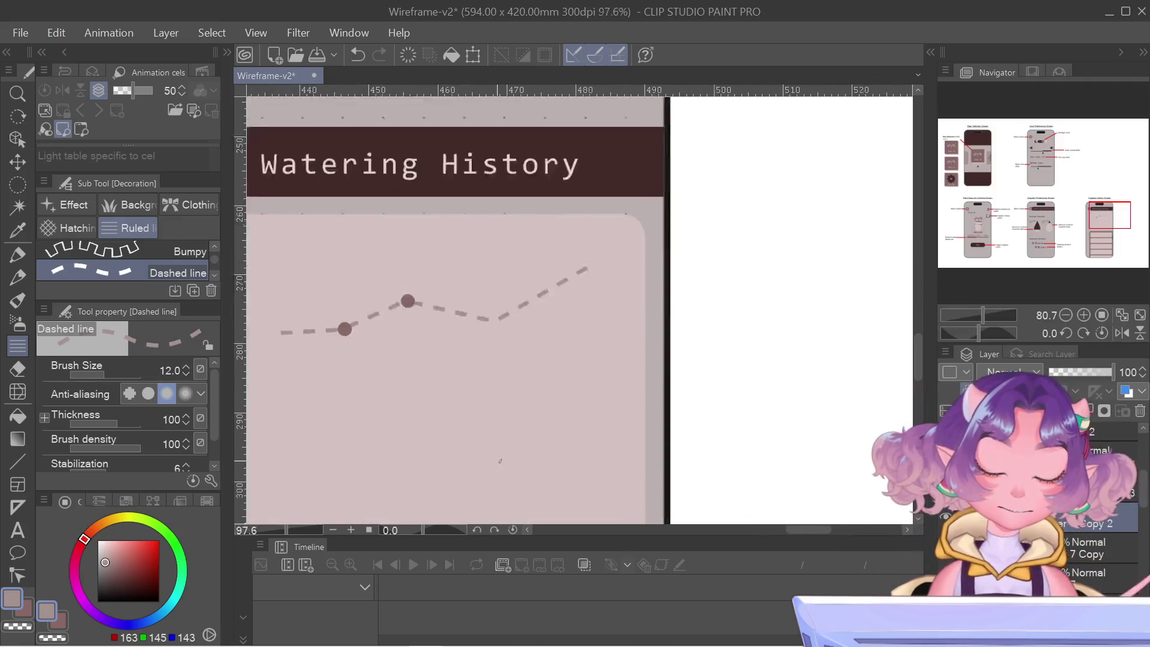
pyautogui.hotkey('ctrl', 't')
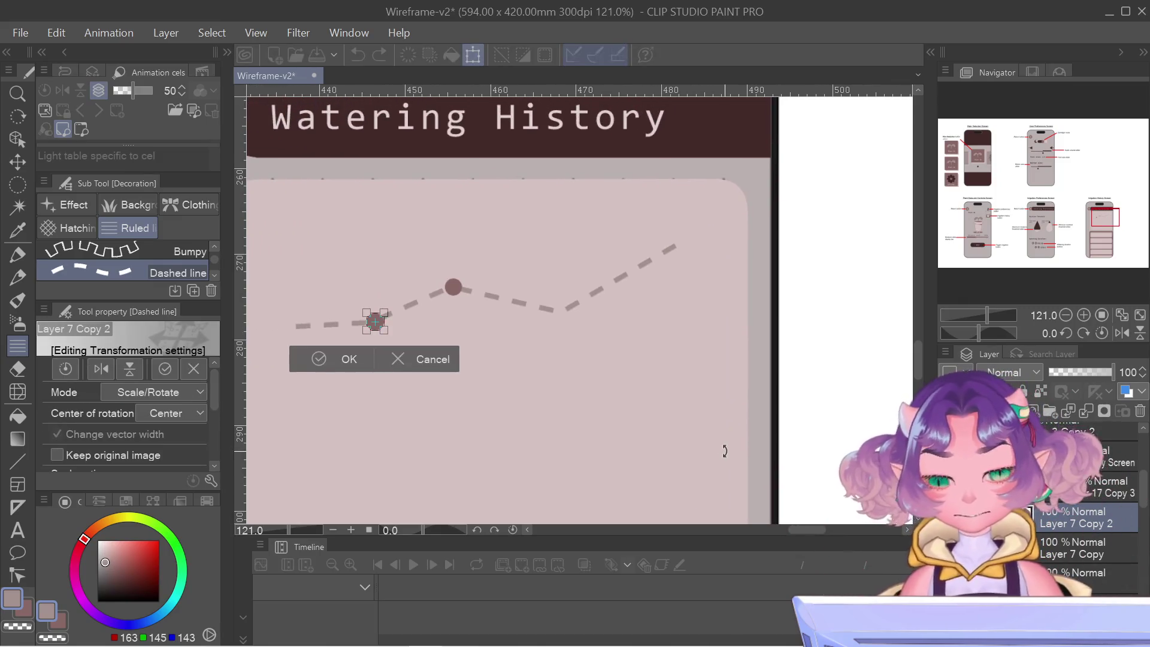
pyautogui.press('Right')
pyautogui.press('Right')
pyautogui.press('Right')
pyautogui.press('Right')
pyautogui.press('Right')
pyautogui.press('Right')
pyautogui.press('Up')
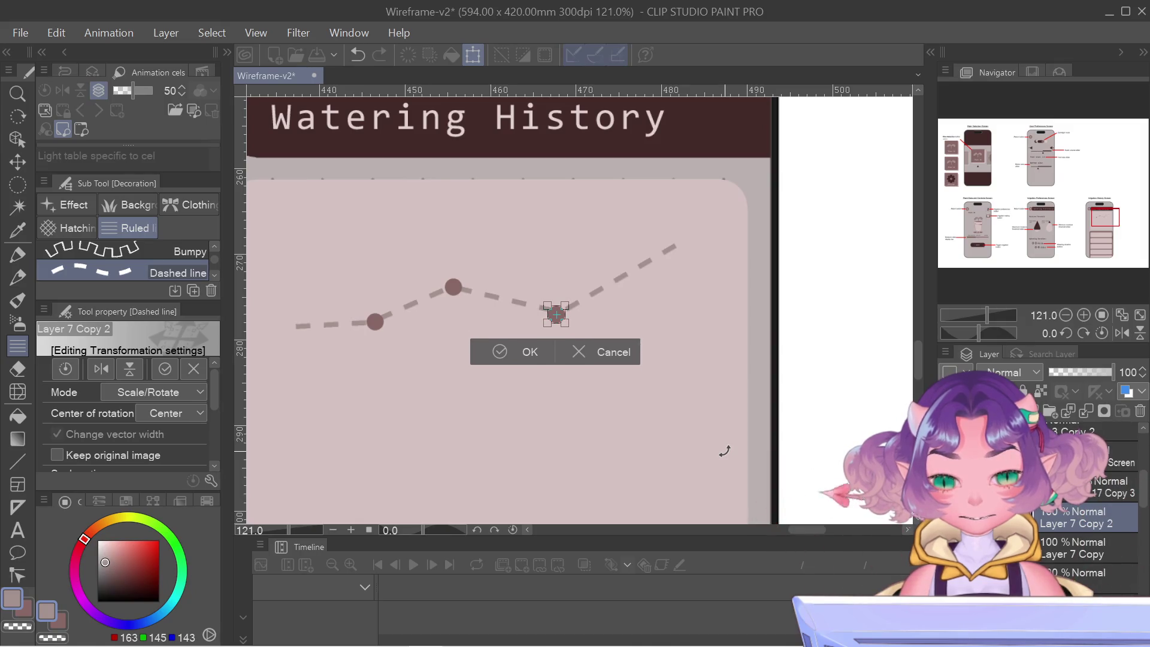
pyautogui.press('Return')
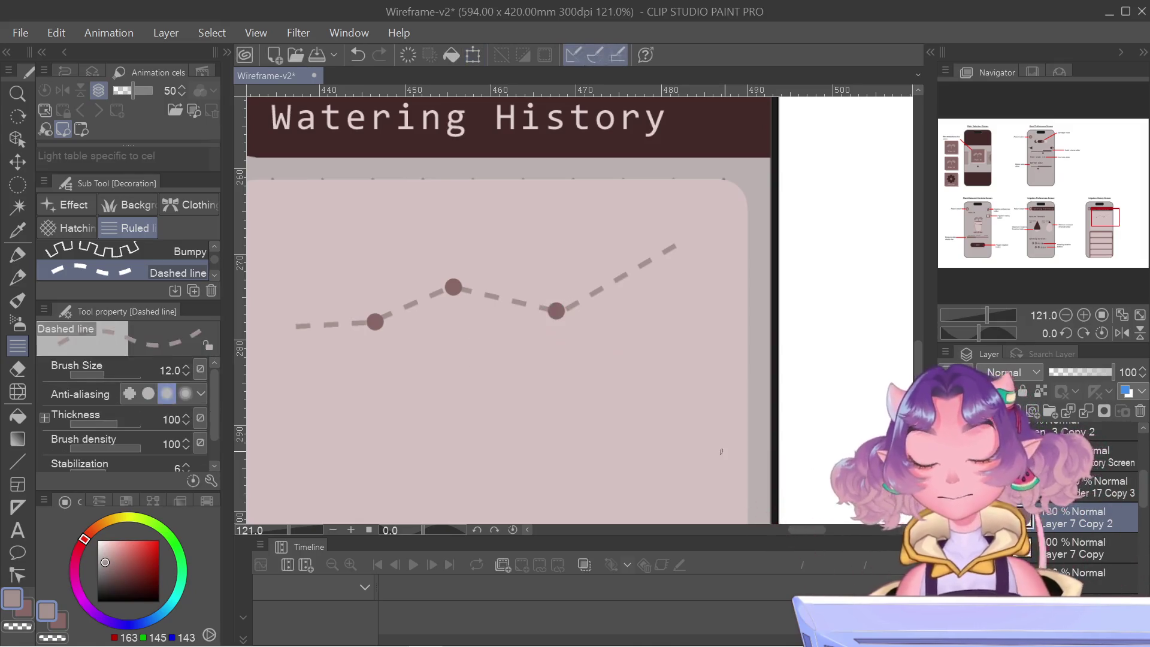
pyautogui.hotkey('ctrl', 't')
pyautogui.press('Right')
pyautogui.press('Left')
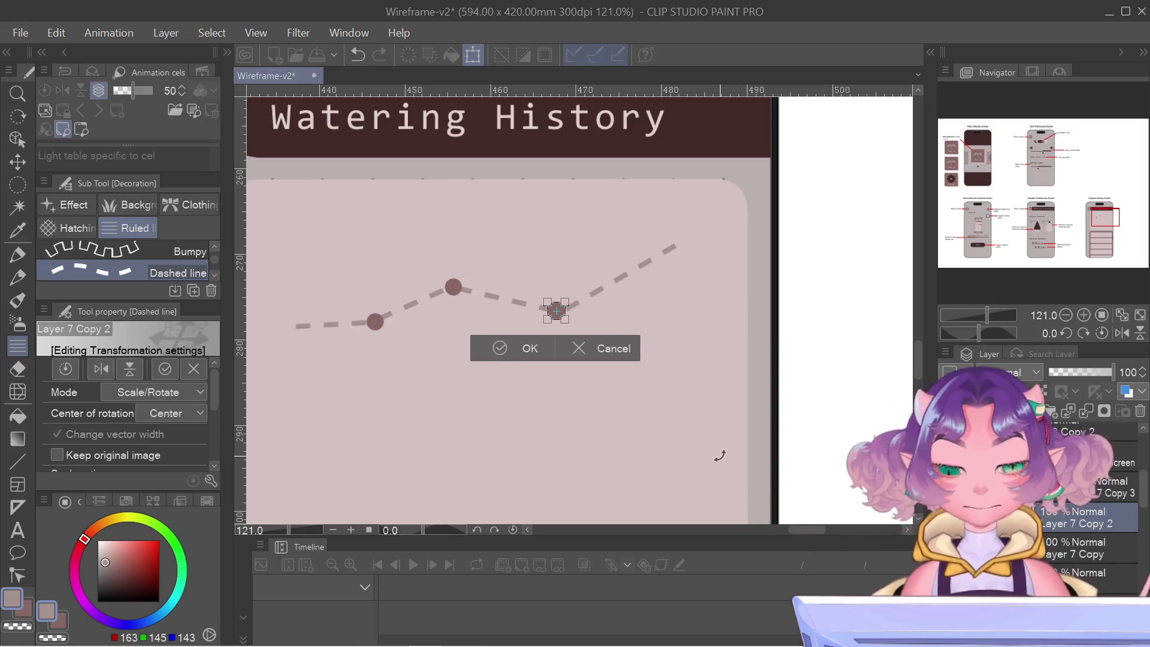
pyautogui.press('Return')
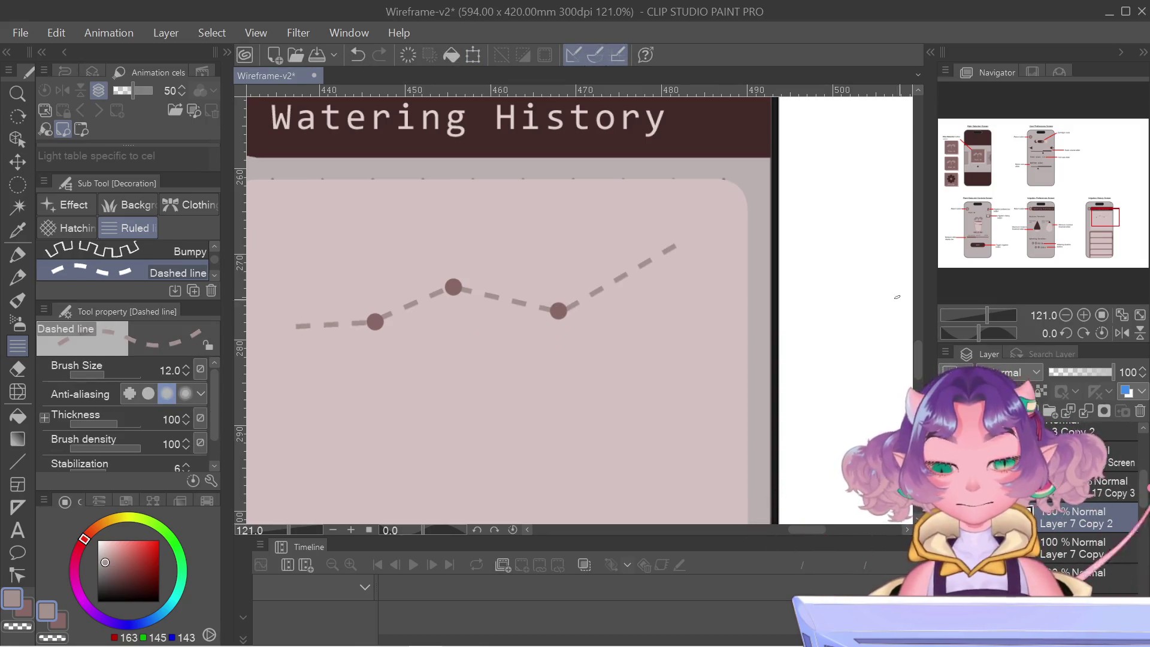
# - Duplicate the dot again and place the copy on the line's right end
pyautogui.rightClick(1080, 518)
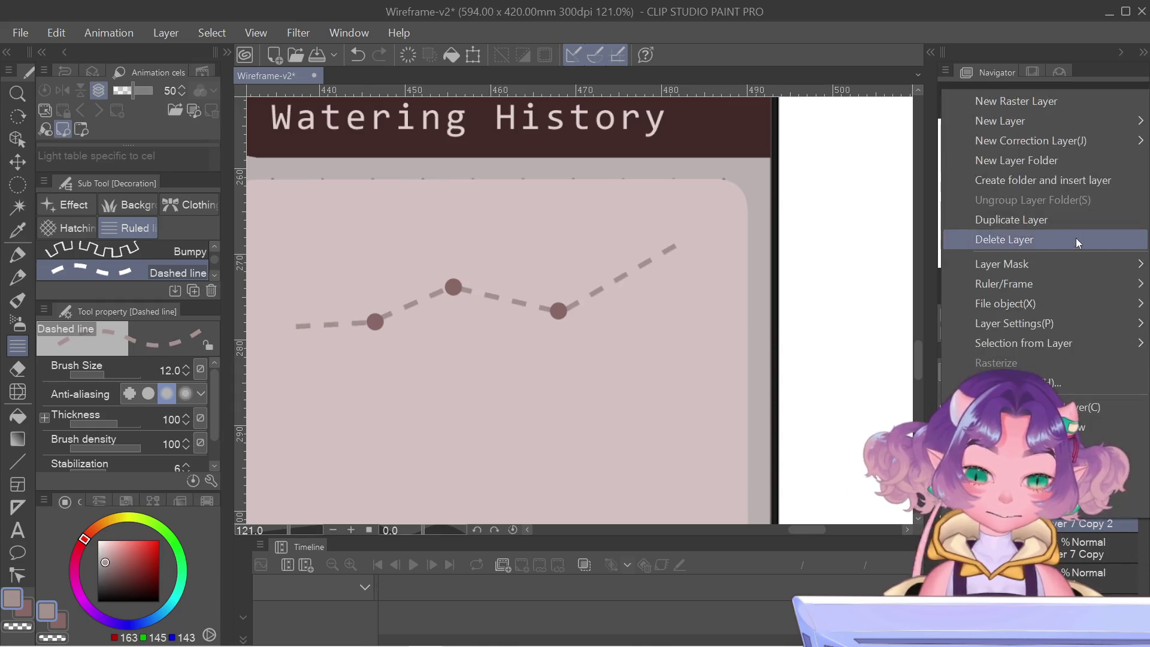
pyautogui.click(1063, 220)
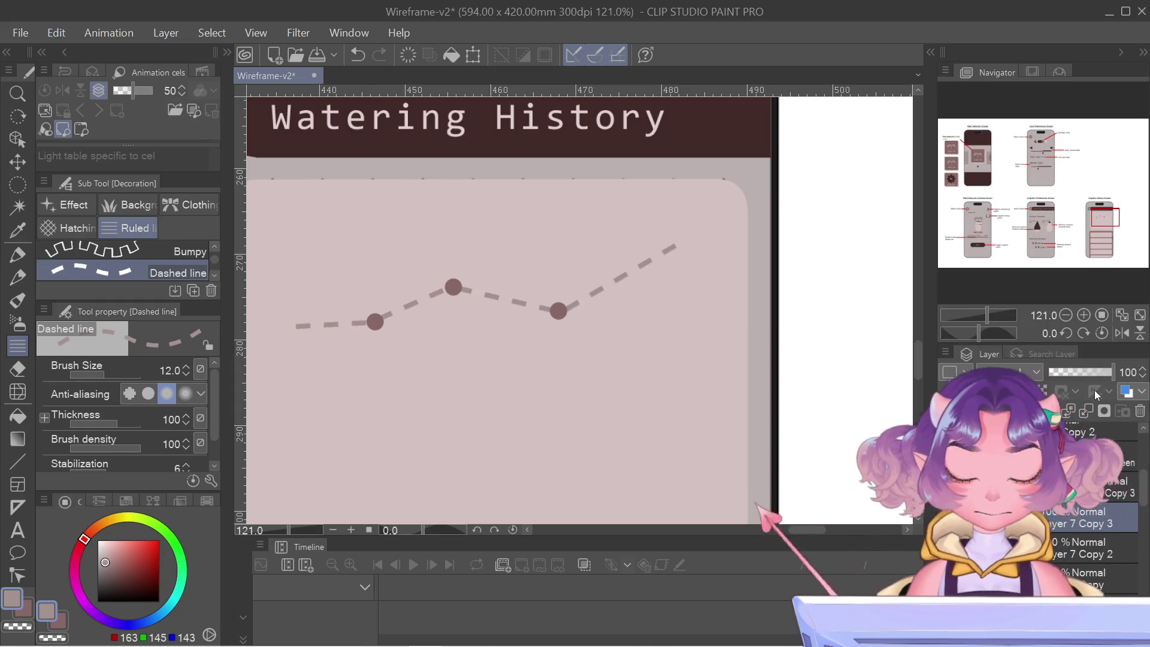
pyautogui.hotkey('ctrl', 't')
pyautogui.press('Up')
pyautogui.press('Up')
pyautogui.press('Up')
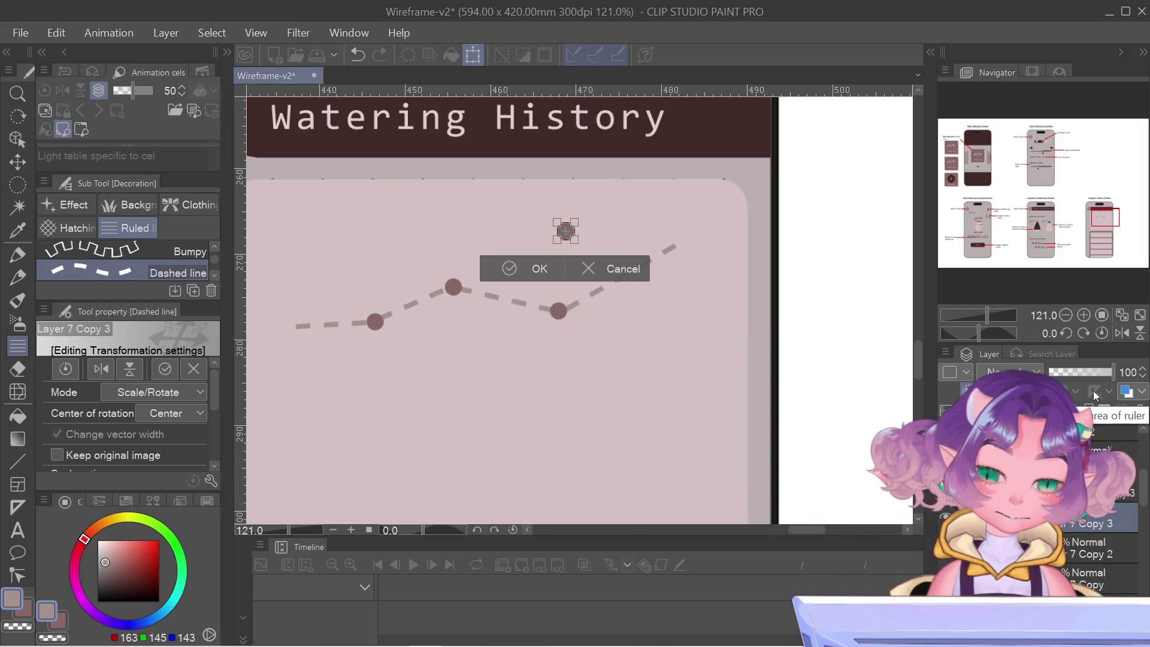
pyautogui.press('Right')
pyautogui.press('Right')
pyautogui.press('Right')
pyautogui.press('Right')
pyautogui.press('Right')
pyautogui.press('Right')
pyautogui.press('Down')
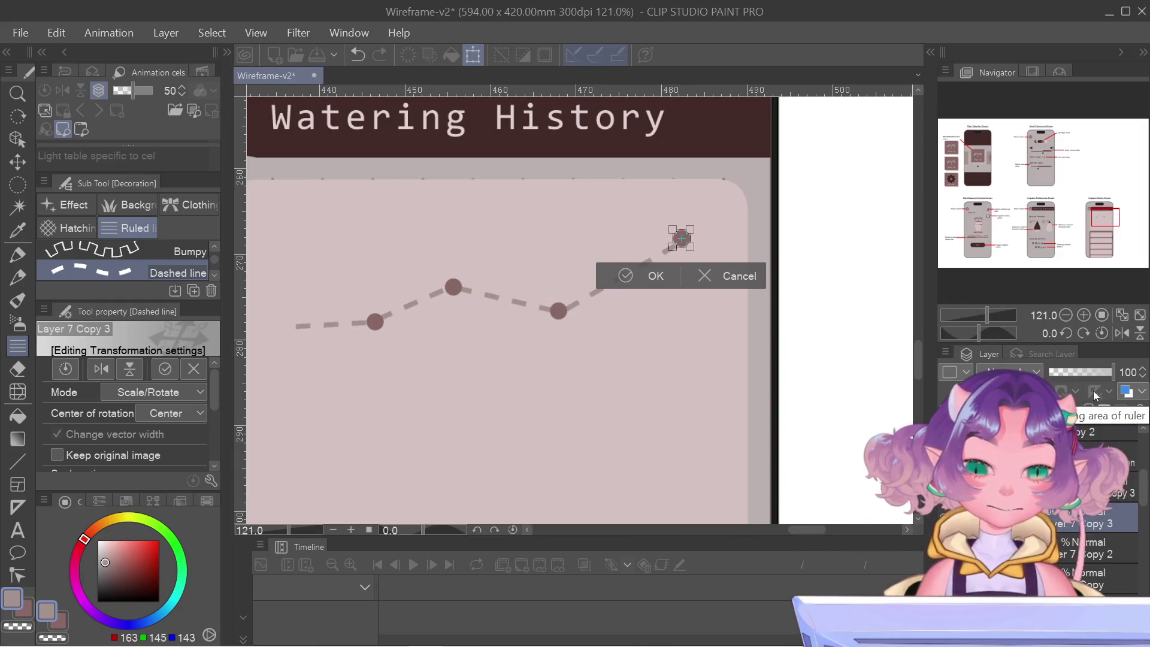
pyautogui.press('Down')
pyautogui.press('Down')
pyautogui.press('Down')
pyautogui.press('Right')
pyautogui.press('Right')
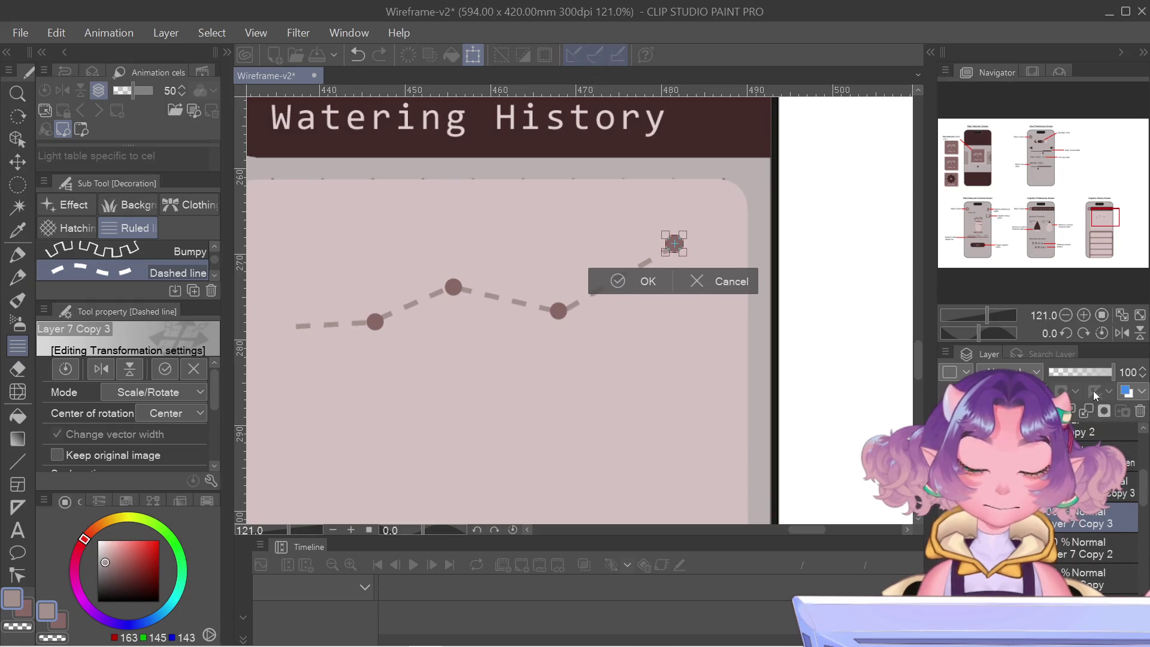
pyautogui.press('Return')
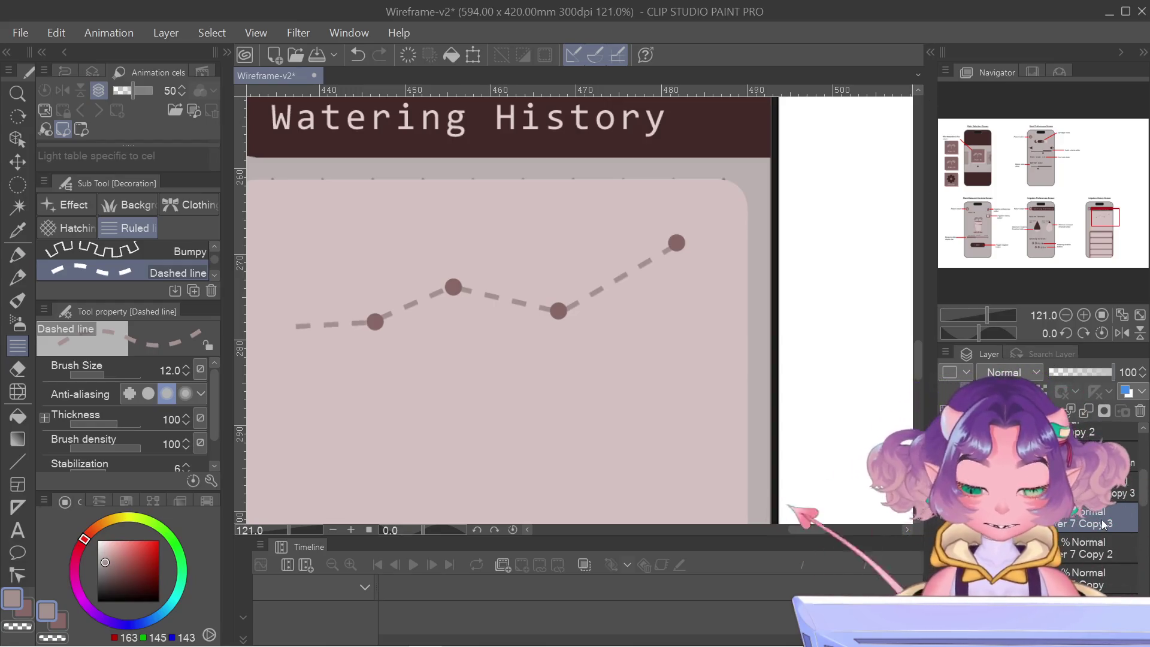
# - Duplicate another dot and drag it onto the dashed line's left end
pyautogui.rightClick(1102, 520)
pyautogui.click(1040, 220)
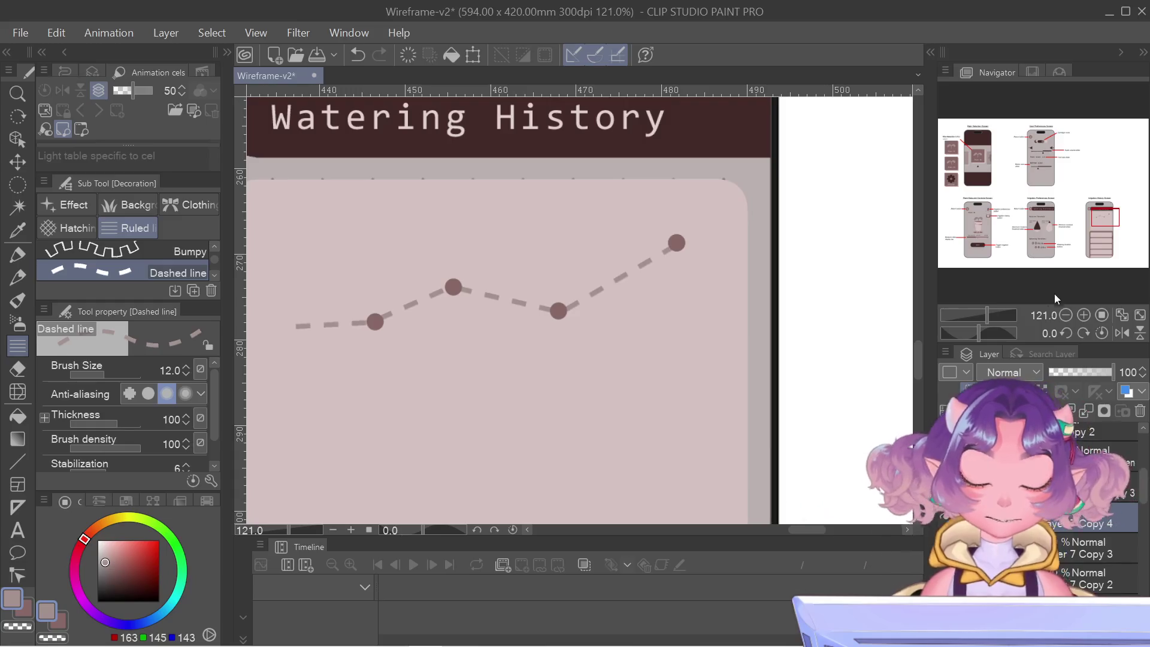
pyautogui.hotkey('ctrl', 't')
pyautogui.moveTo(677, 243)
pyautogui.mouseDown()
pyautogui.moveTo(299, 250)
pyautogui.moveTo(292, 323)
pyautogui.mouseUp()
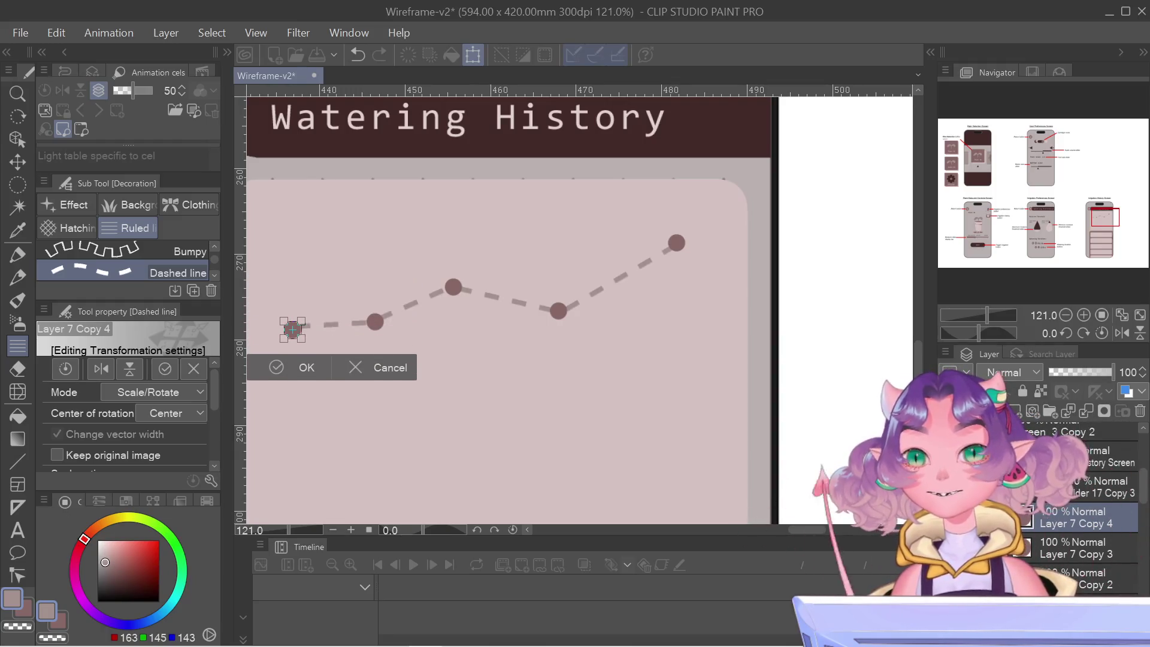
pyautogui.moveTo(293, 322); pyautogui.dragTo(293, 326)
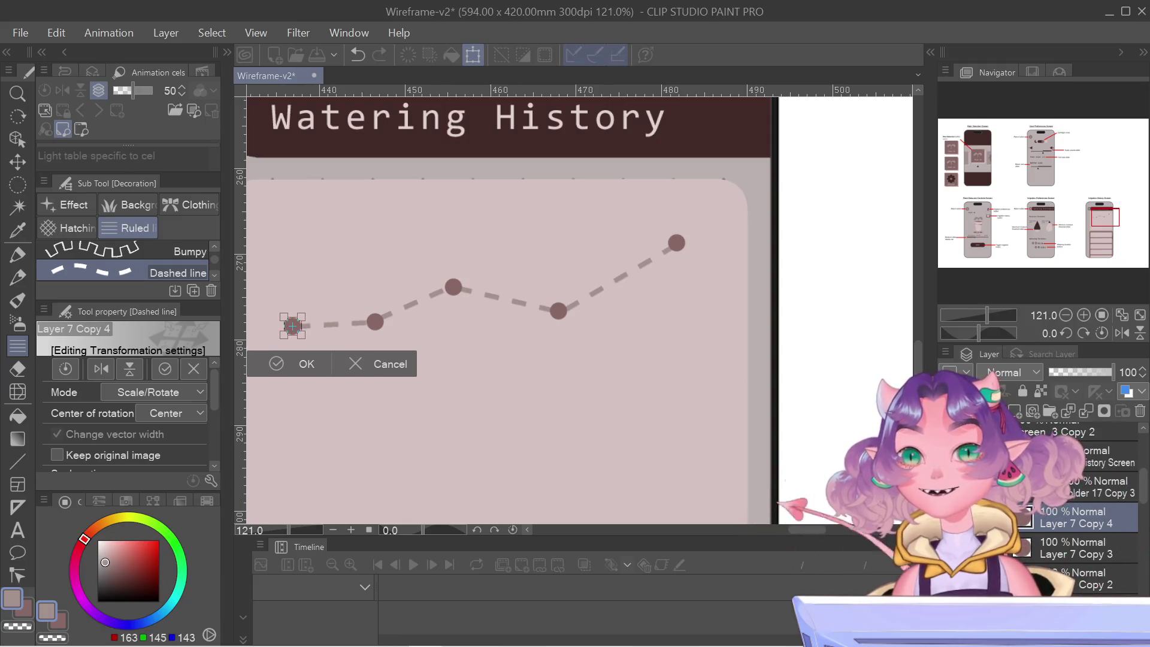
# - Commit the fifth dot at the line's left end and centre the Irrigation History screen
pyautogui.press('Return')
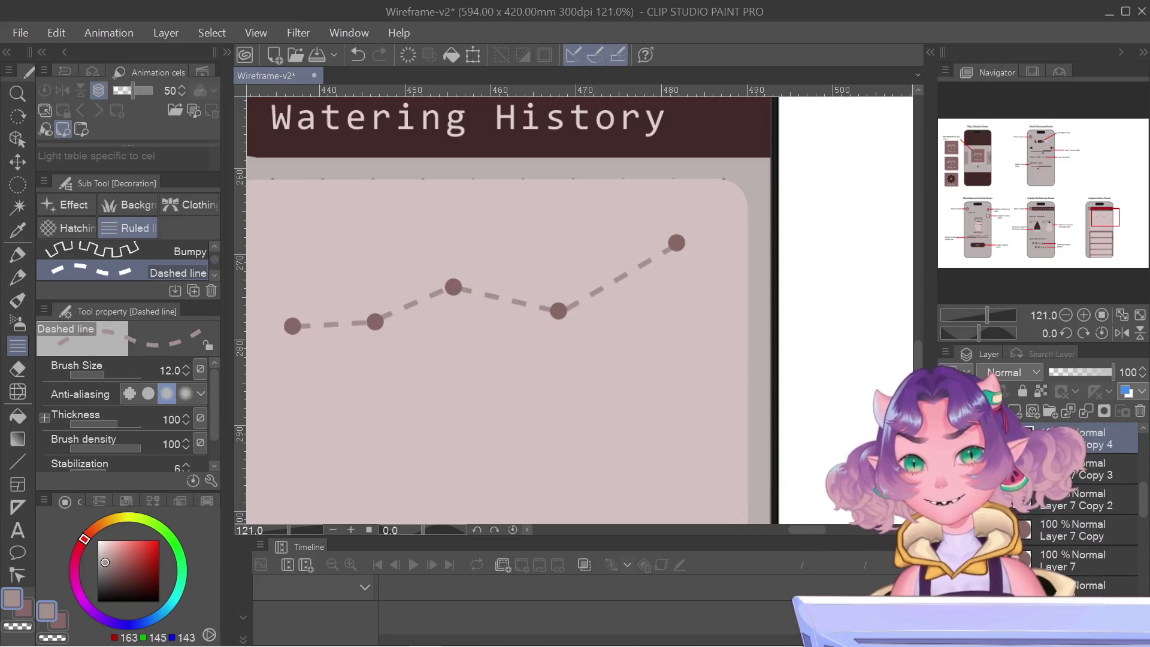
pyautogui.scroll(-5, 285, 281)
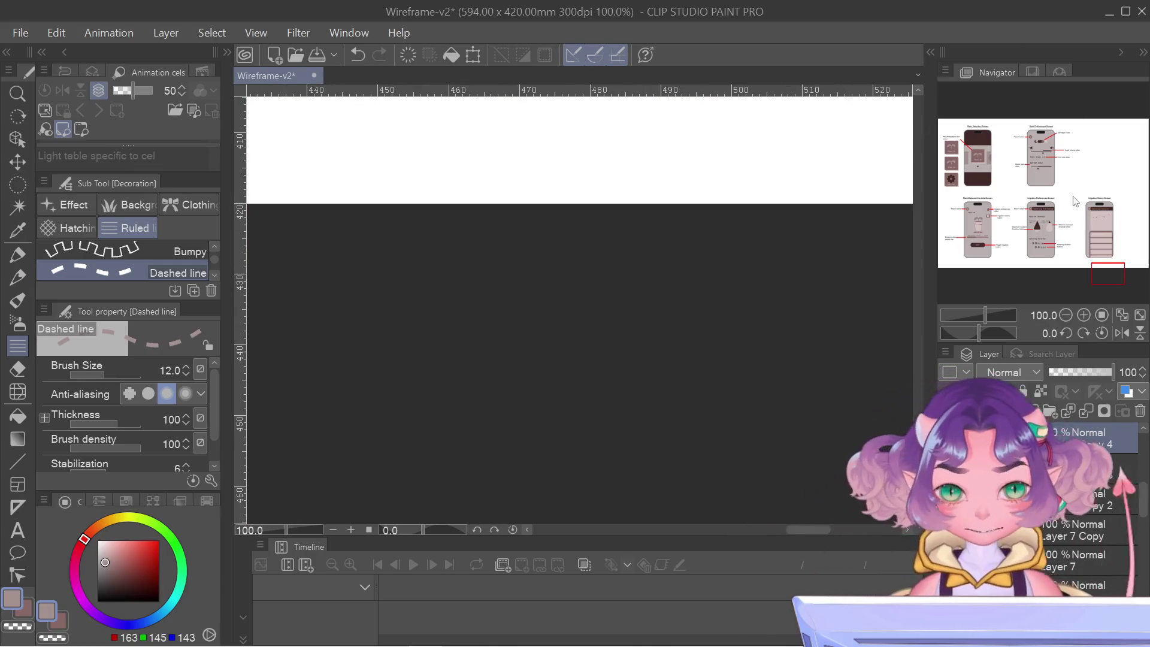
pyautogui.click(1108, 213)
pyautogui.scroll(-2, 342, 397)
pyautogui.scroll(-1, 342, 397)
pyautogui.moveTo(342, 397)
pyautogui.mouseDown()
pyautogui.moveTo(666, 381)
pyautogui.moveTo(587, 308)
pyautogui.mouseUp()
# - Rename the graph's layer to 'Irrigation' and centre the graph in view
pyautogui.scroll(-2, 587, 307)
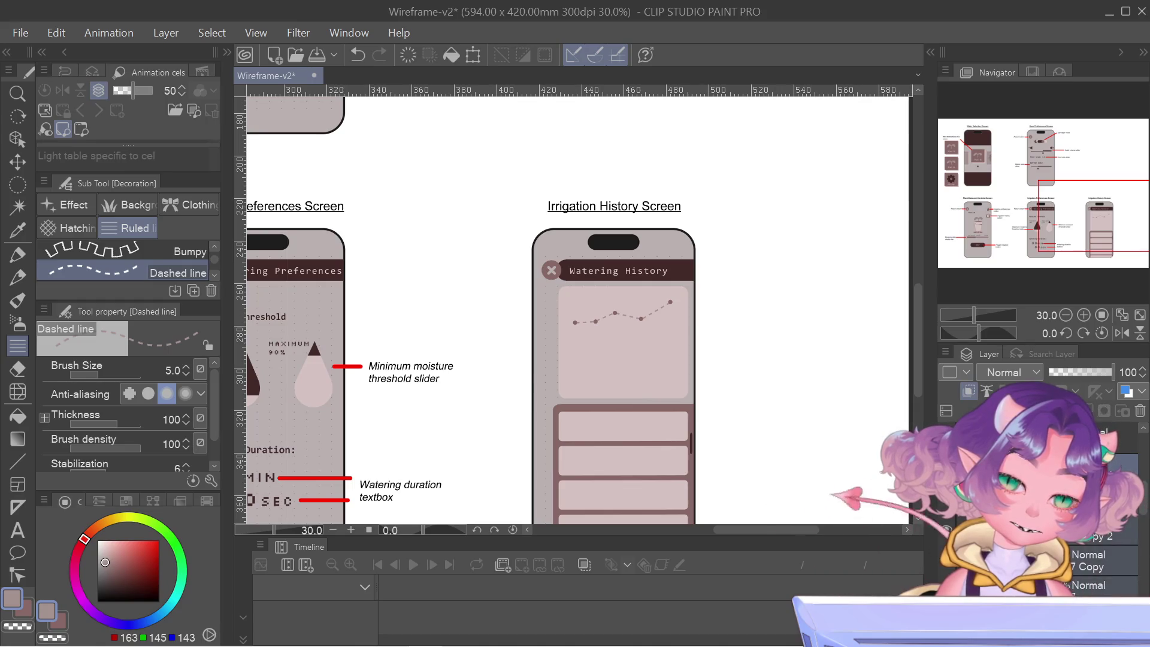
pyautogui.scroll(5, 554, 339)
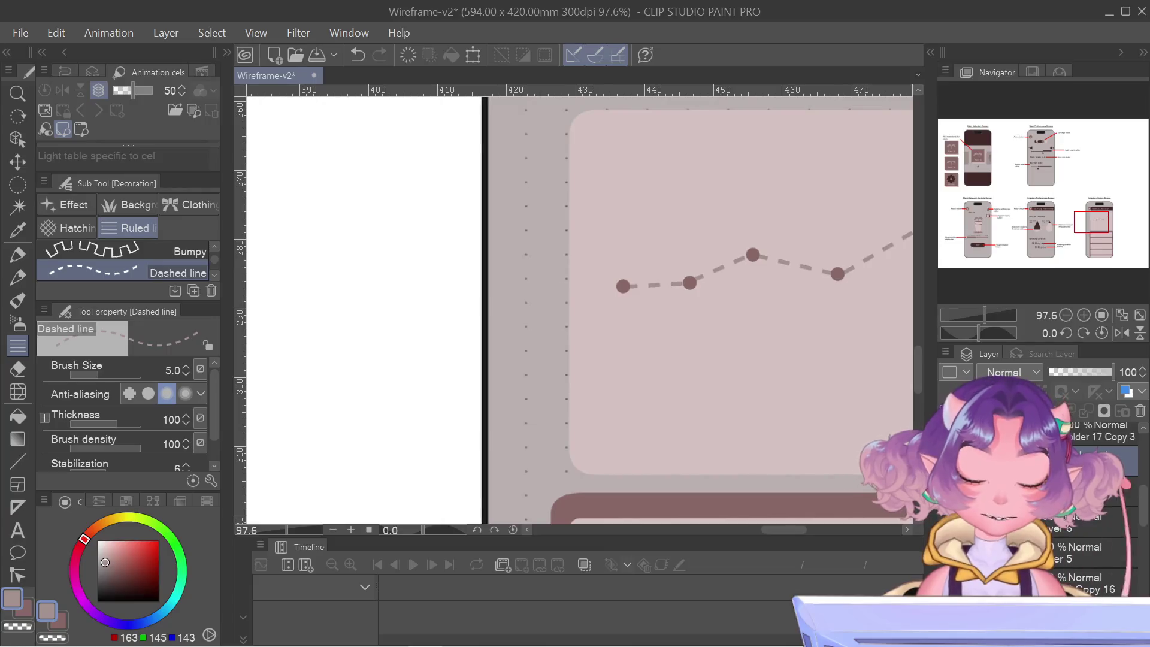
pyautogui.write('Irrigation')
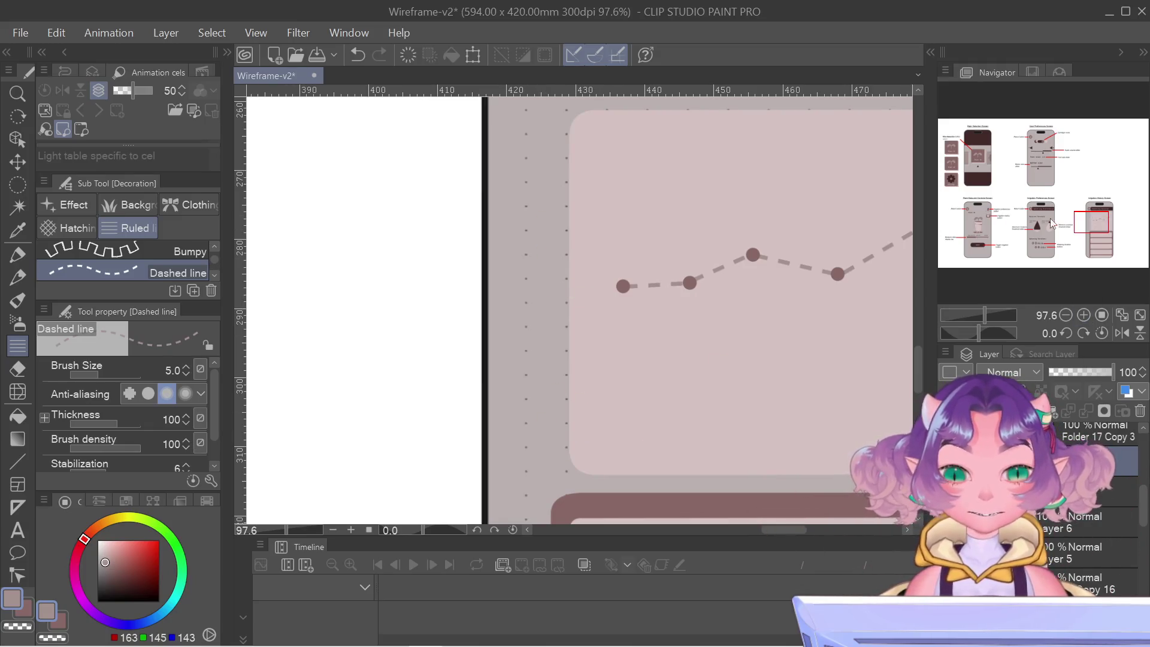
pyautogui.moveTo(1102, 219); pyautogui.dragTo(1110, 218)
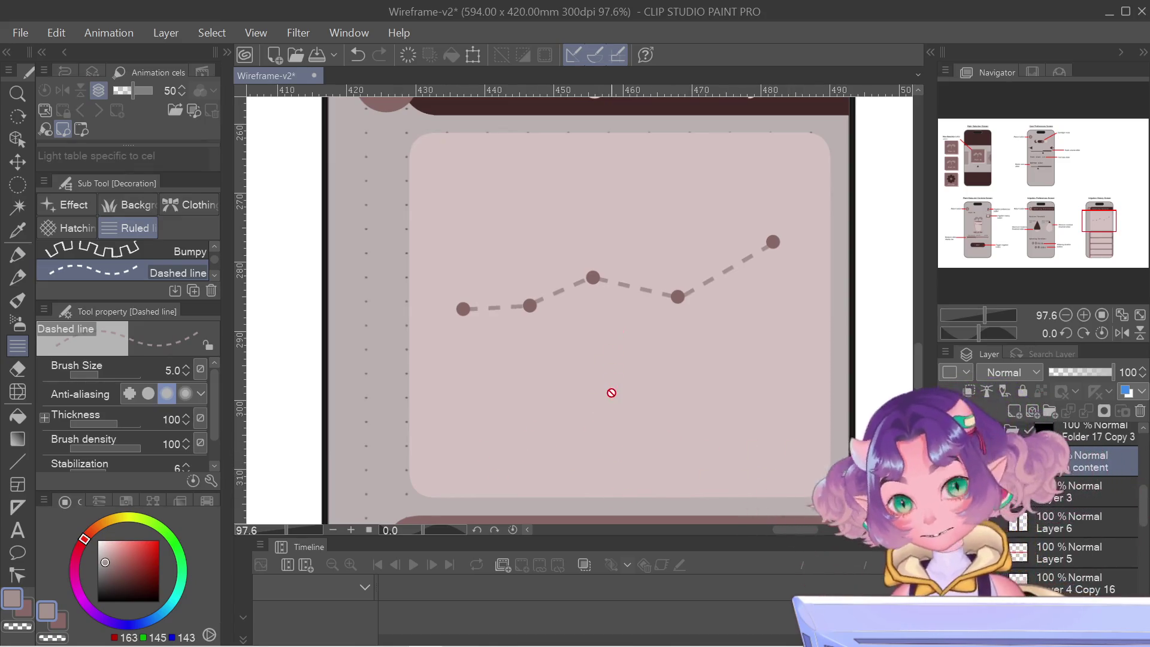
# - Create a text label reading 'date' below the graph at size 12
pyautogui.press('t')
pyautogui.click(524, 475)
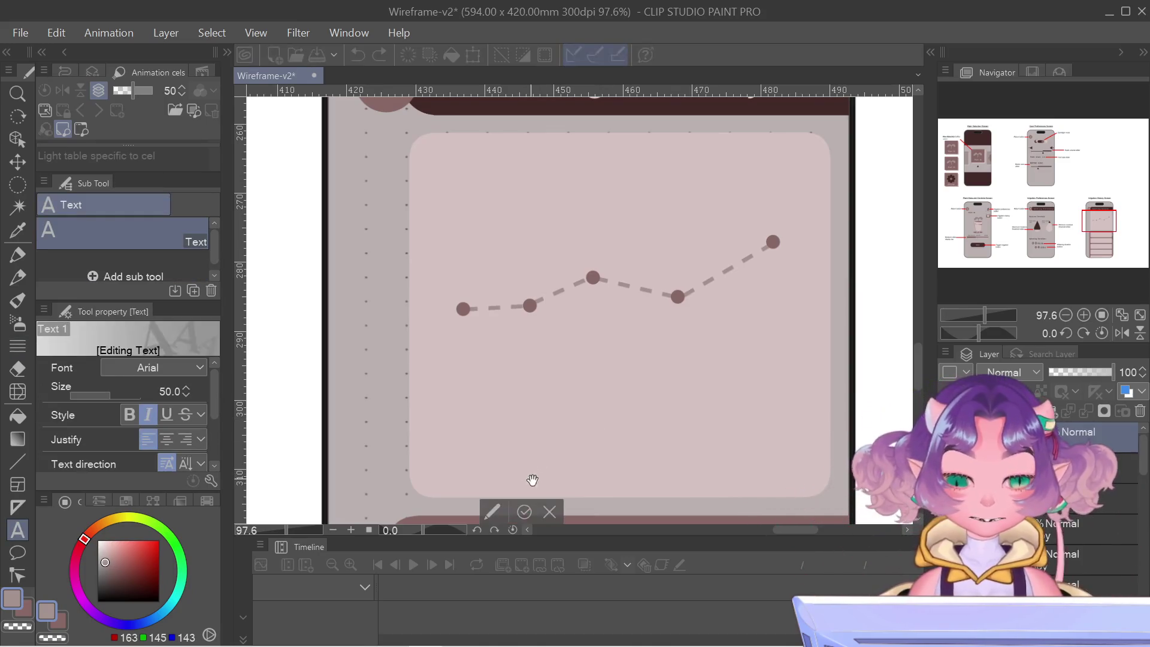
pyautogui.write('dur')
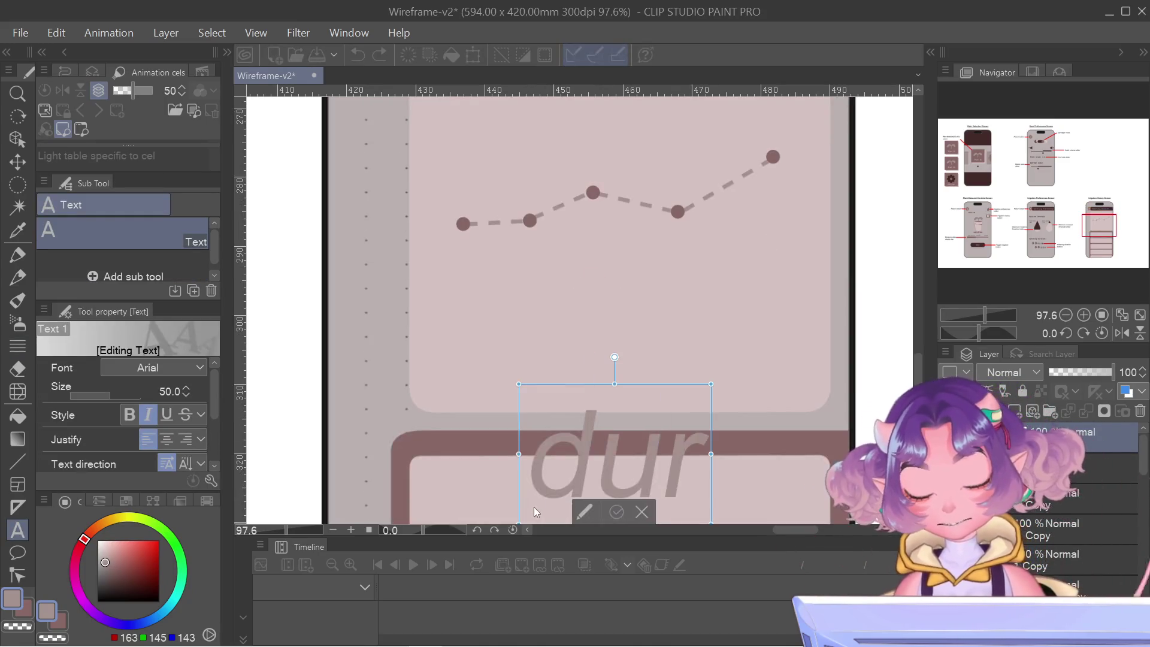
pyautogui.press('BackSpace')
pyautogui.press('BackSpace')
pyautogui.press('BackSpace')
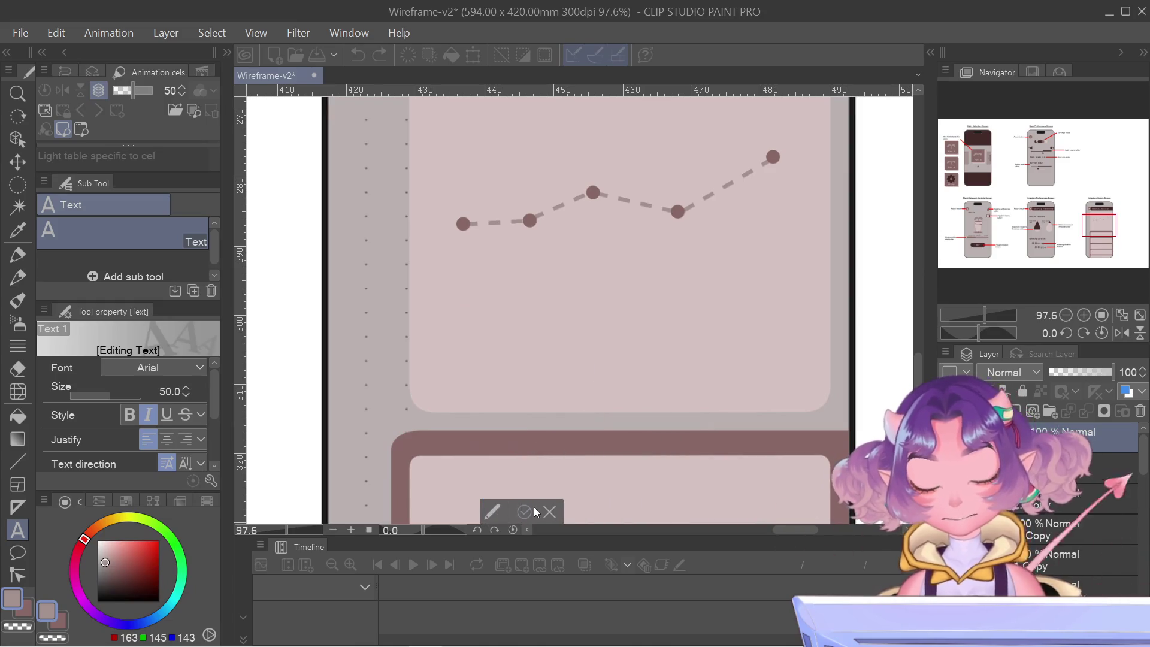
pyautogui.write('date')
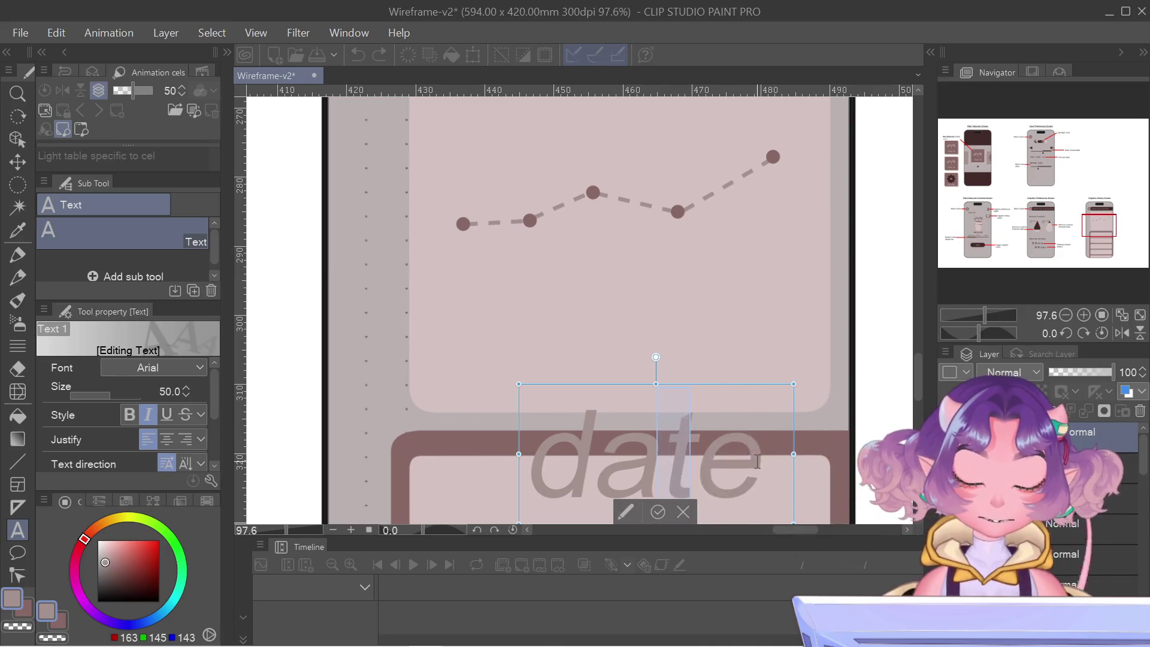
pyautogui.moveTo(1094, 225); pyautogui.dragTo(1092, 232)
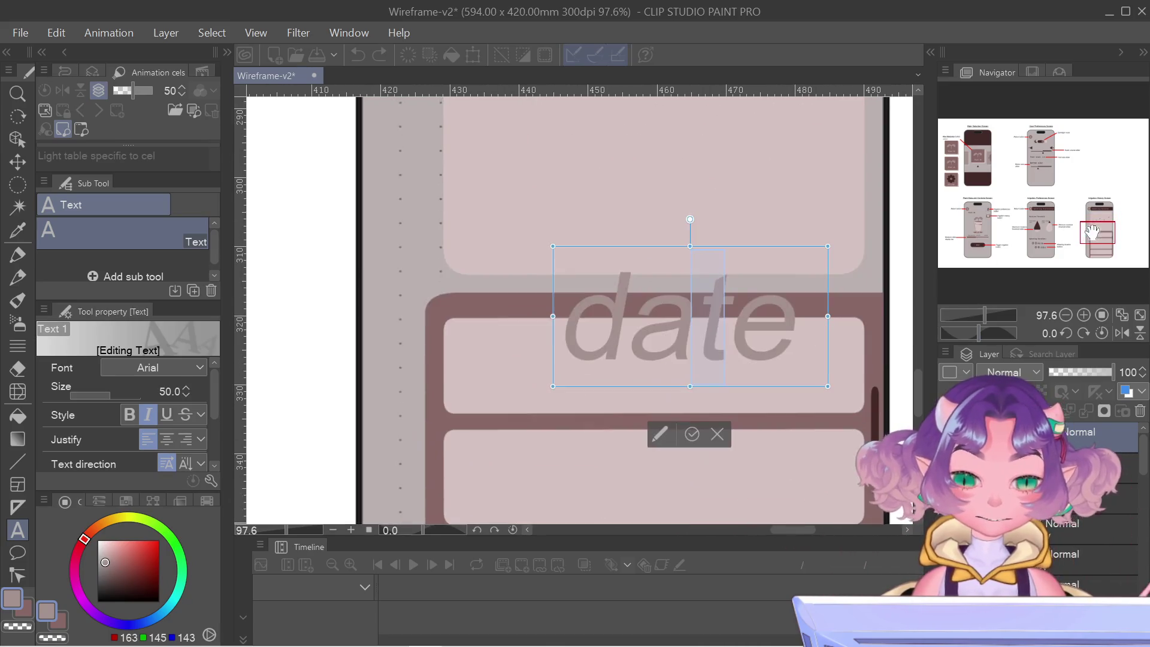
pyautogui.moveTo(782, 333); pyautogui.dragTo(309, 298)
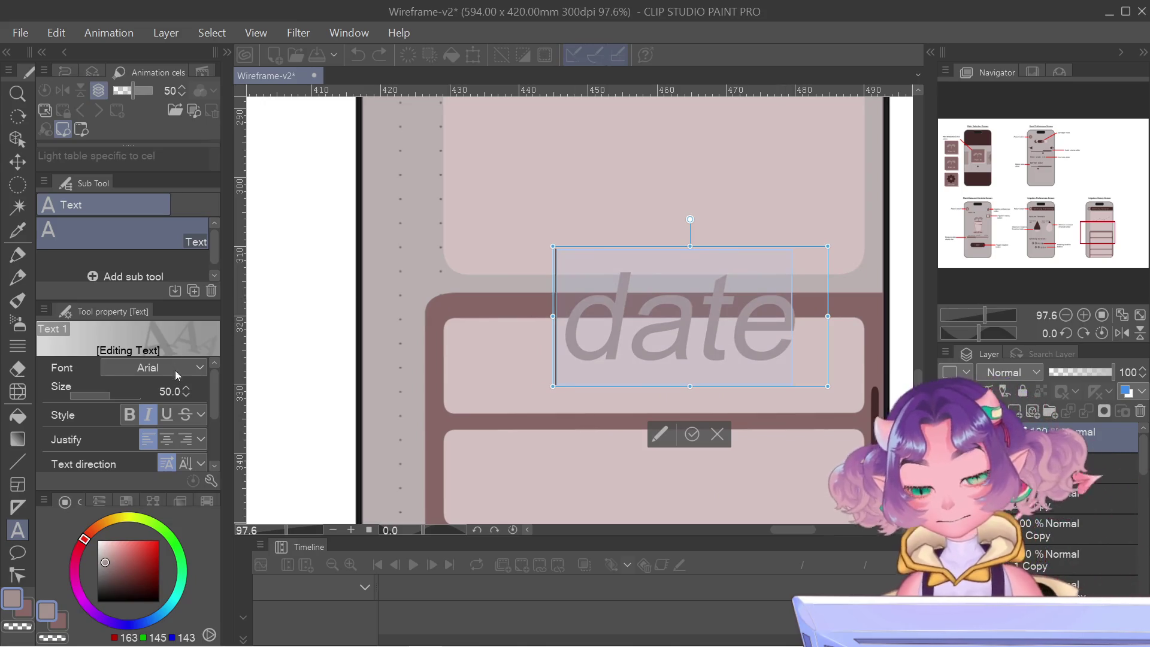
pyautogui.press('Return')
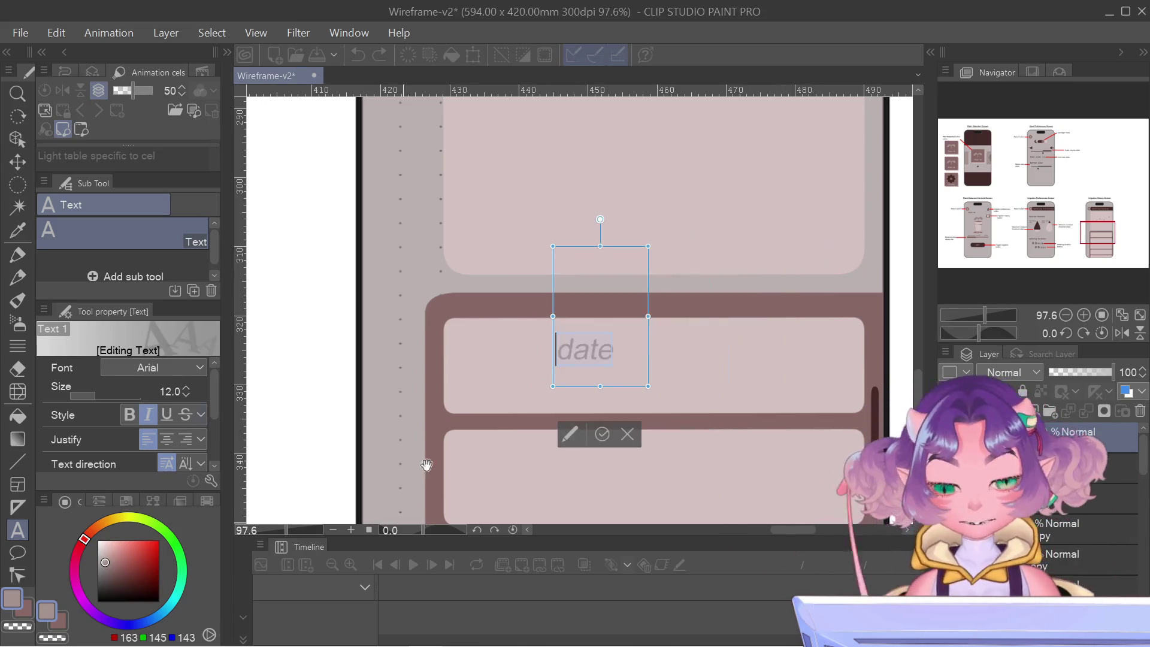
# - Fit the 'date' text box and position the label centred beneath the dashed line
pyautogui.moveTo(627, 390)
pyautogui.mouseDown()
pyautogui.moveTo(715, 286)
pyautogui.moveTo(697, 290)
pyautogui.mouseUp()
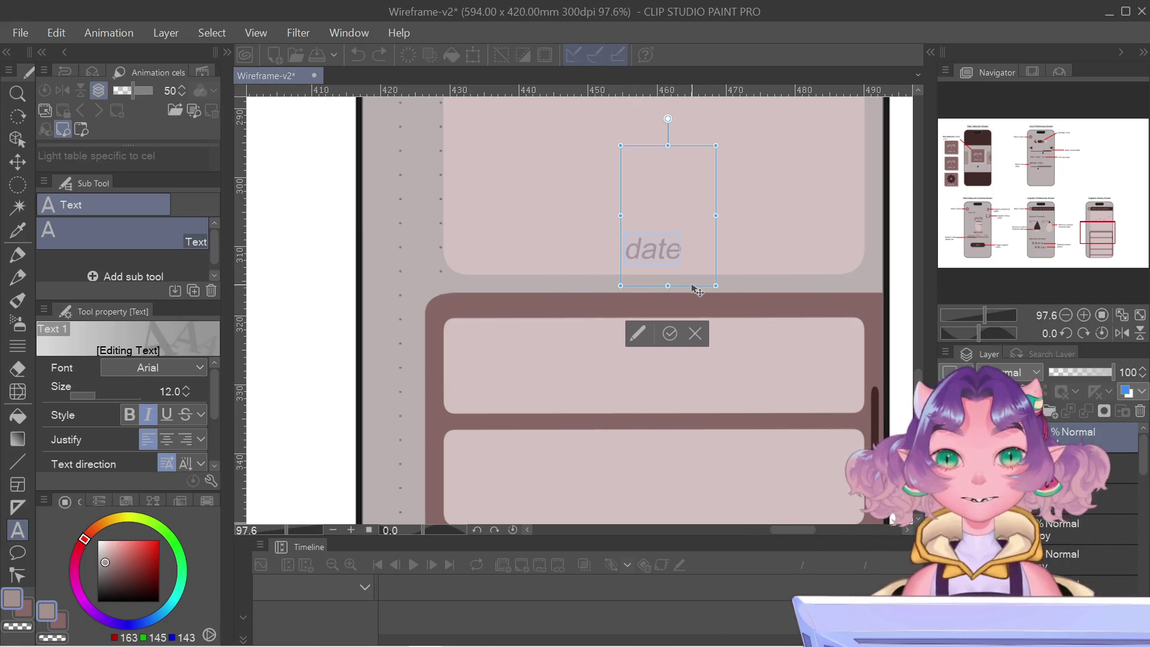
pyautogui.click(670, 334)
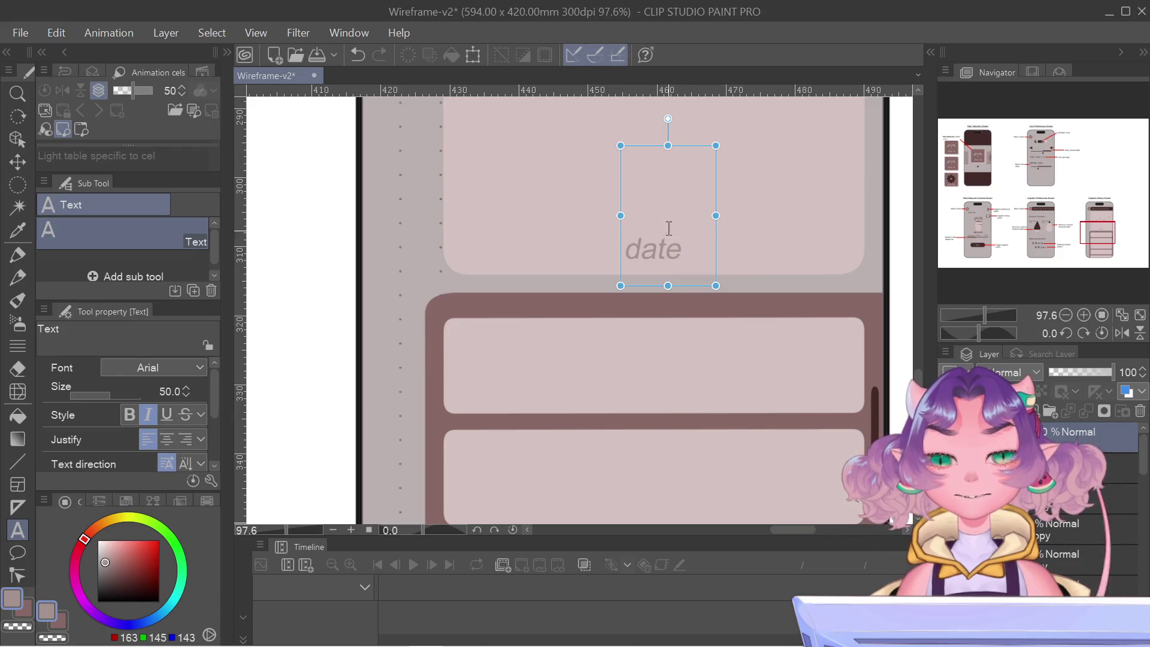
pyautogui.click(625, 251)
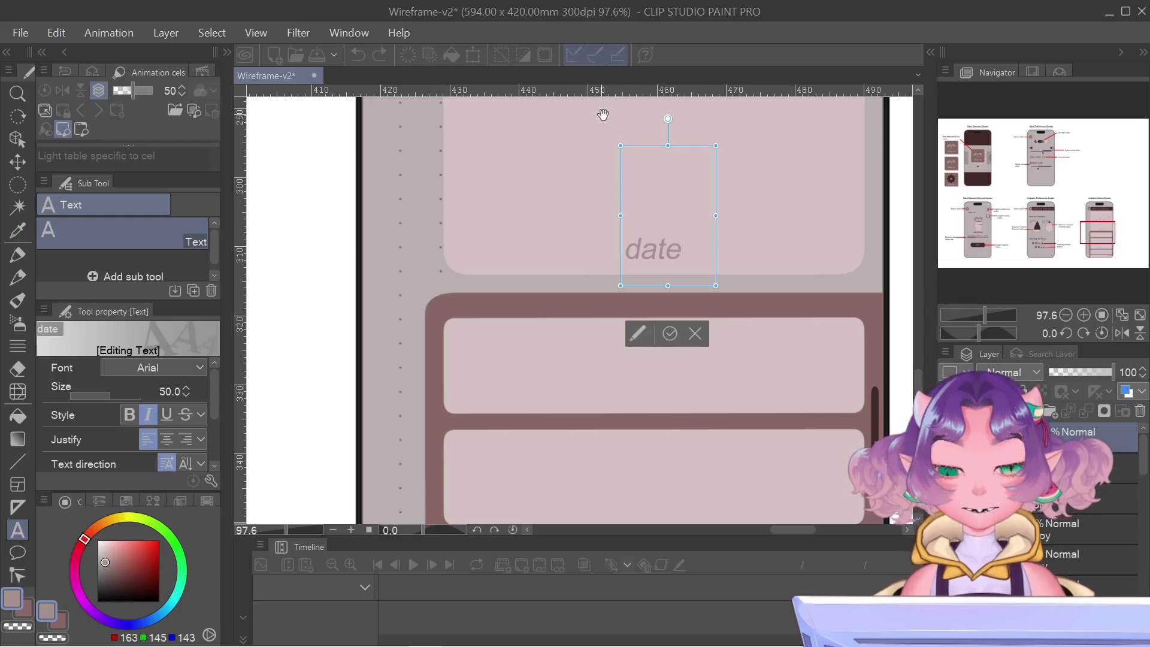
pyautogui.moveTo(624, 249); pyautogui.dragTo(633, 254)
pyautogui.click(633, 256)
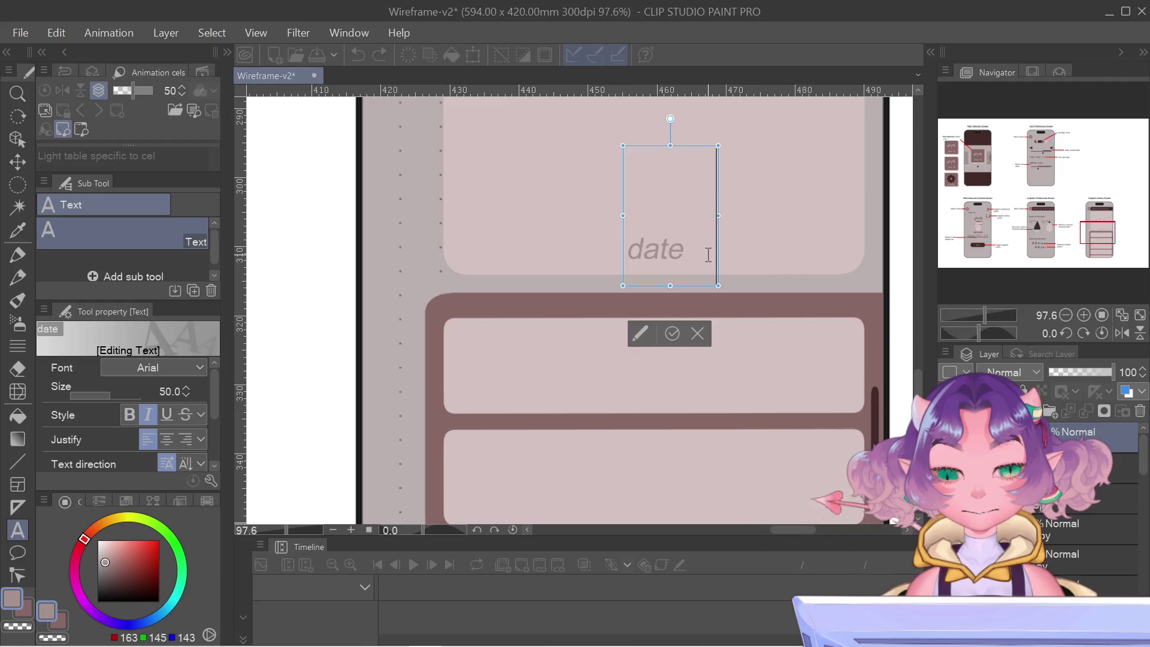
pyautogui.press('BackSpace')
pyautogui.press('BackSpace')
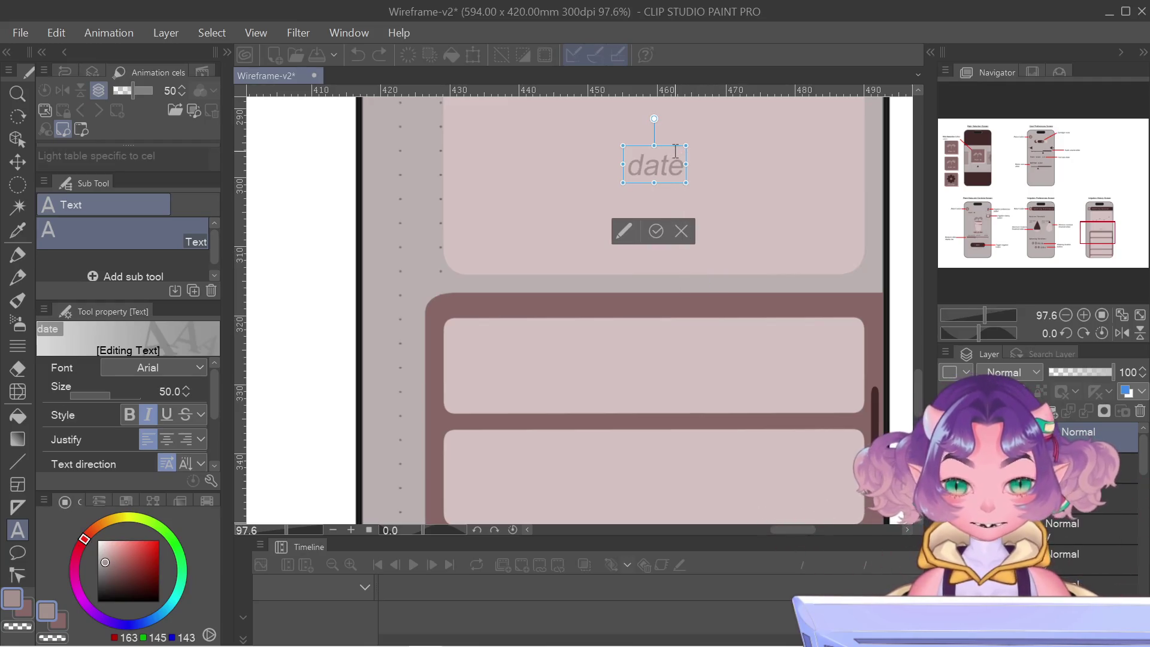
pyautogui.moveTo(674, 150); pyautogui.dragTo(678, 233)
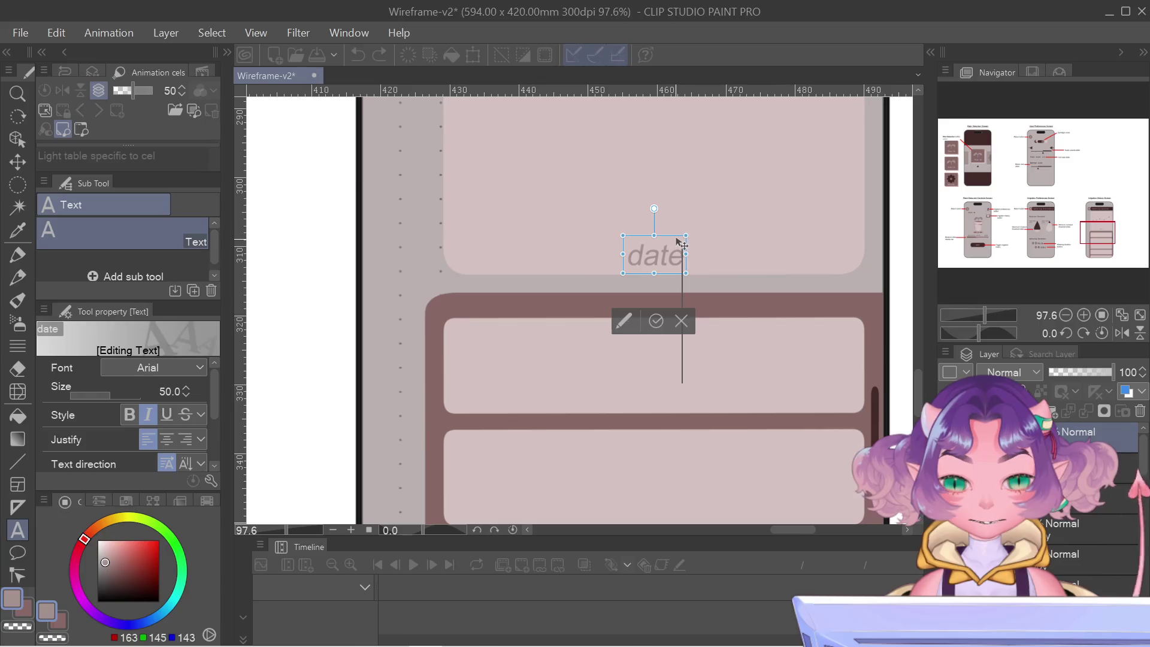
pyautogui.click(656, 314)
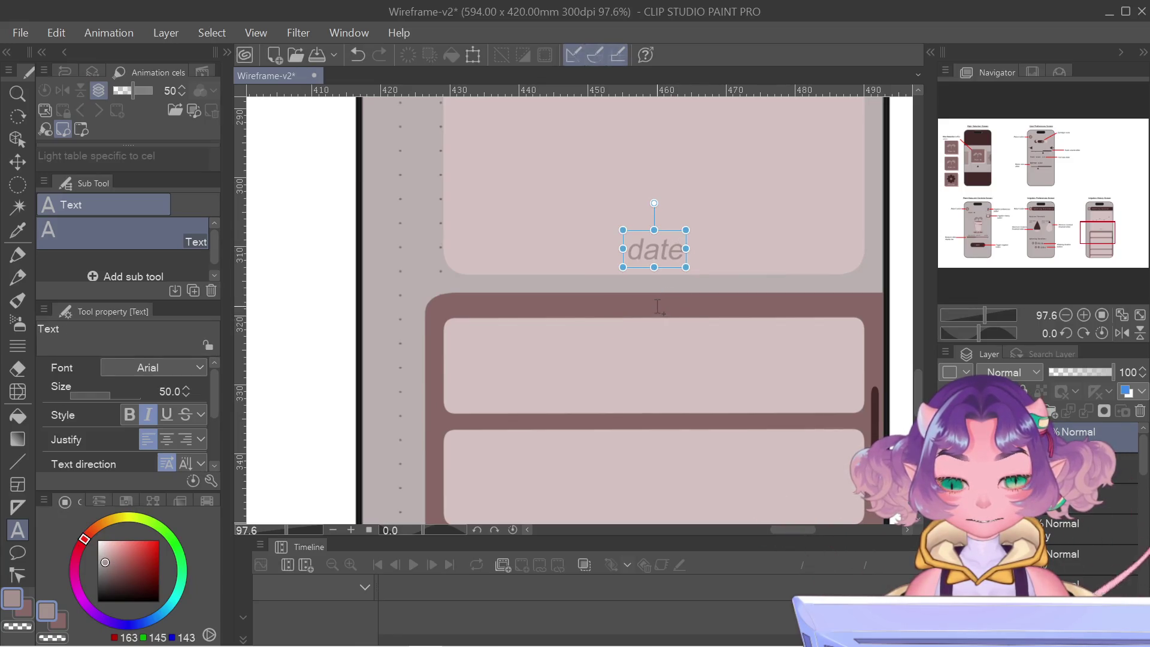
pyautogui.rightClick(1006, 434)
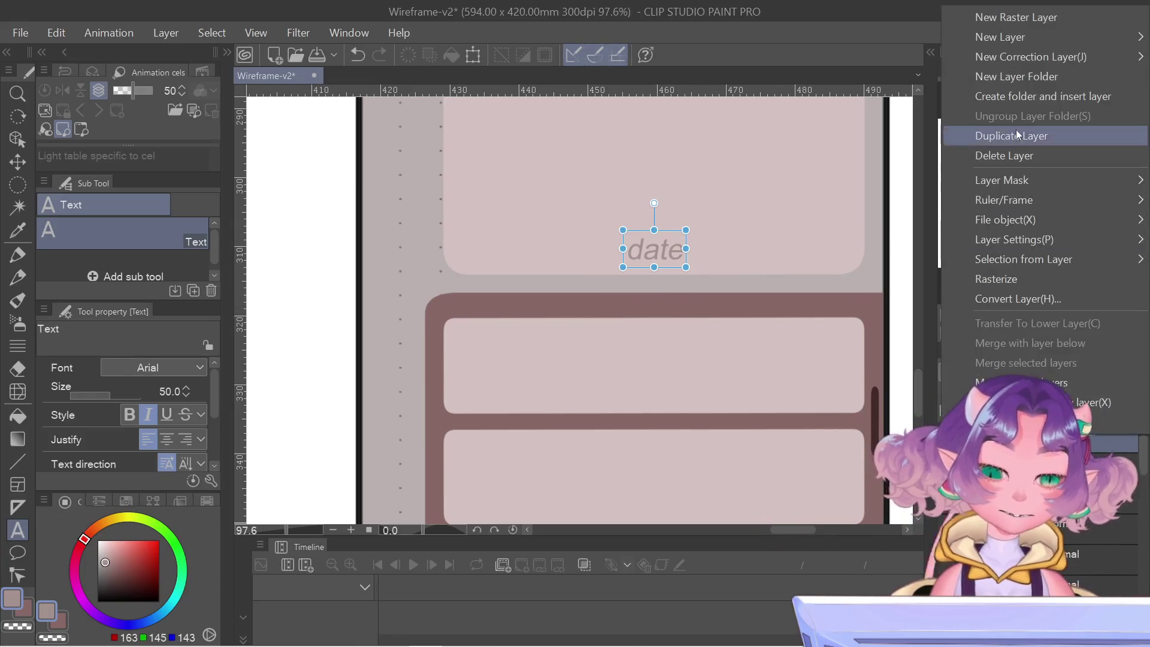
# - Duplicate the 'date' label and rotate the copy upright beside the graph's right end
pyautogui.click(1019, 135)
pyautogui.hotkey('ctrl', 't')
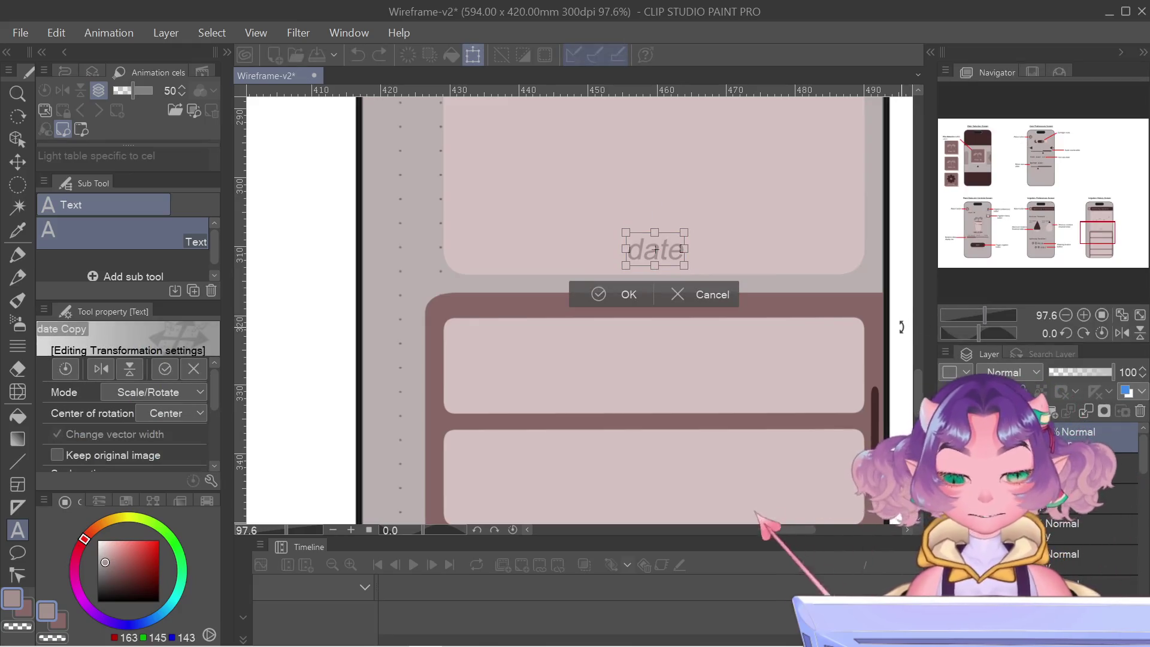
pyautogui.moveTo(1098, 234); pyautogui.dragTo(1105, 224)
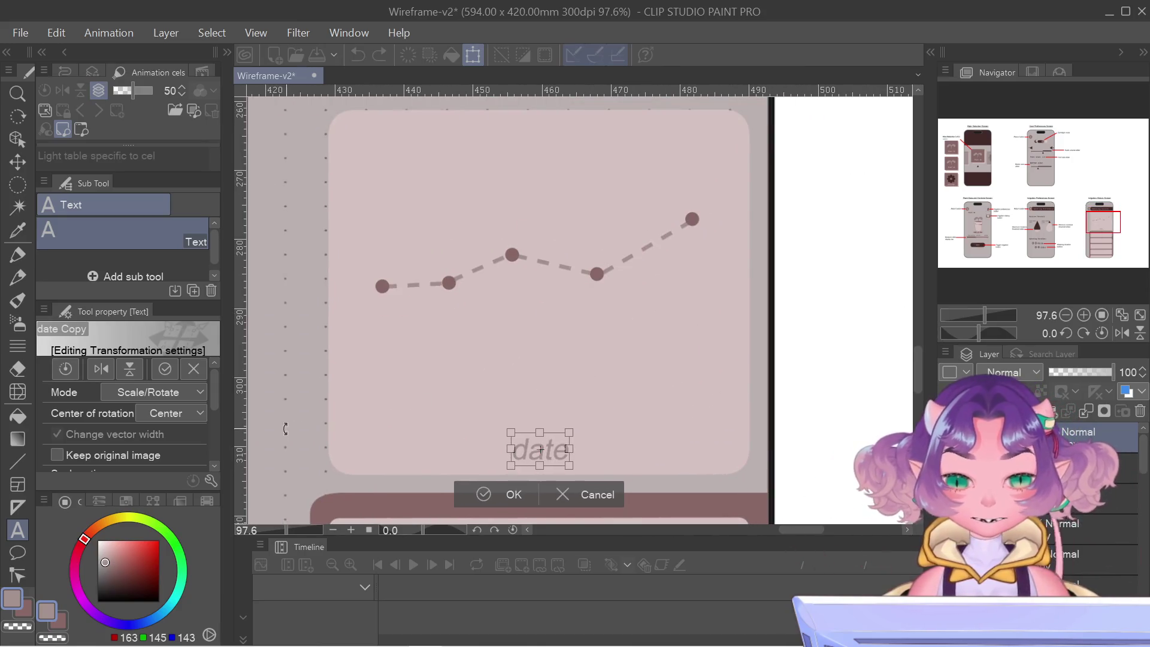
pyautogui.moveTo(566, 433)
pyautogui.mouseDown()
pyautogui.moveTo(713, 285)
pyautogui.moveTo(729, 238)
pyautogui.moveTo(732, 270)
pyautogui.moveTo(727, 249)
pyautogui.moveTo(694, 236)
pyautogui.mouseUp()
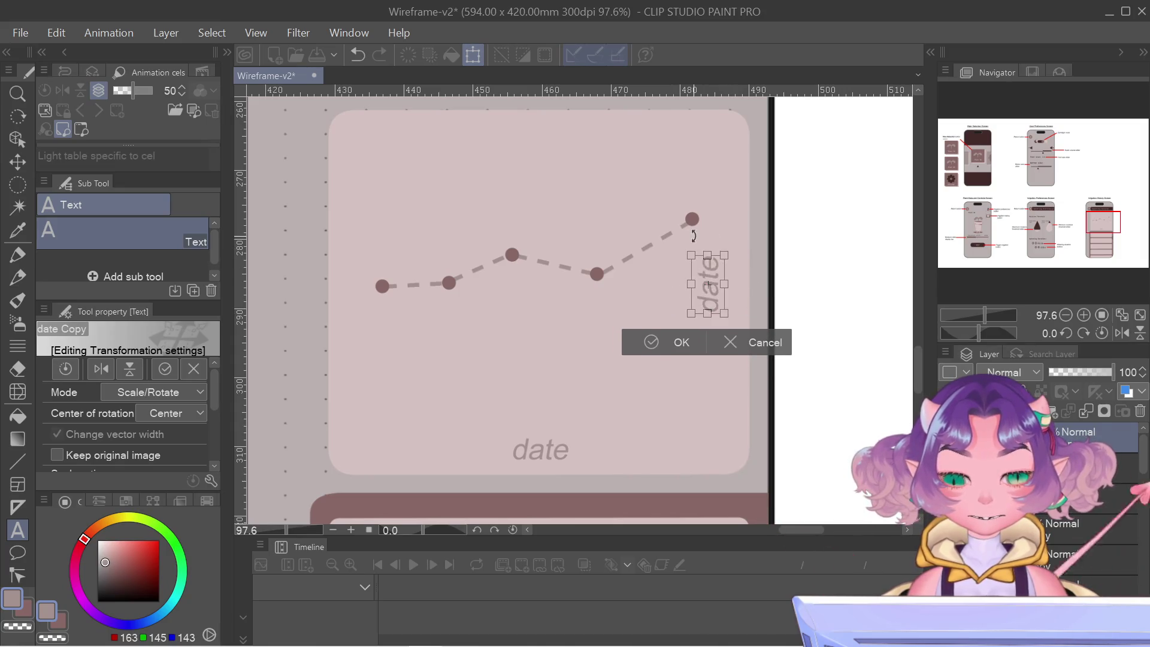
pyautogui.moveTo(733, 280); pyautogui.dragTo(744, 272)
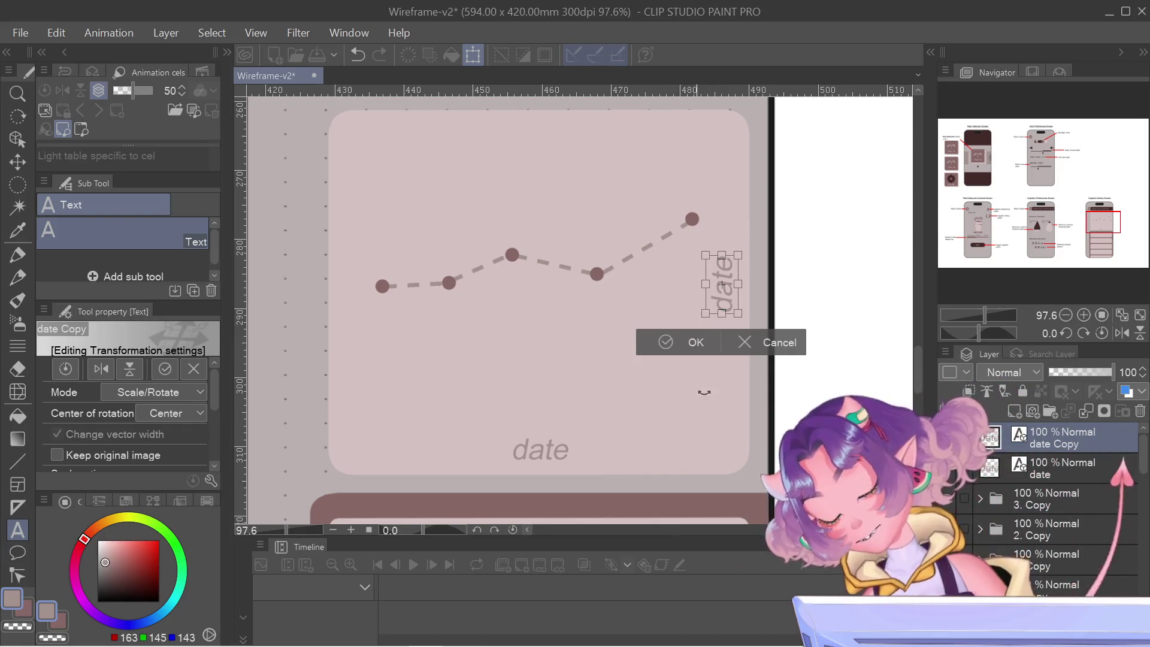
pyautogui.click(668, 349)
# - Retype the rotated copy as 'duration' and shift it slightly down
pyautogui.click(729, 299)
pyautogui.write('uration')
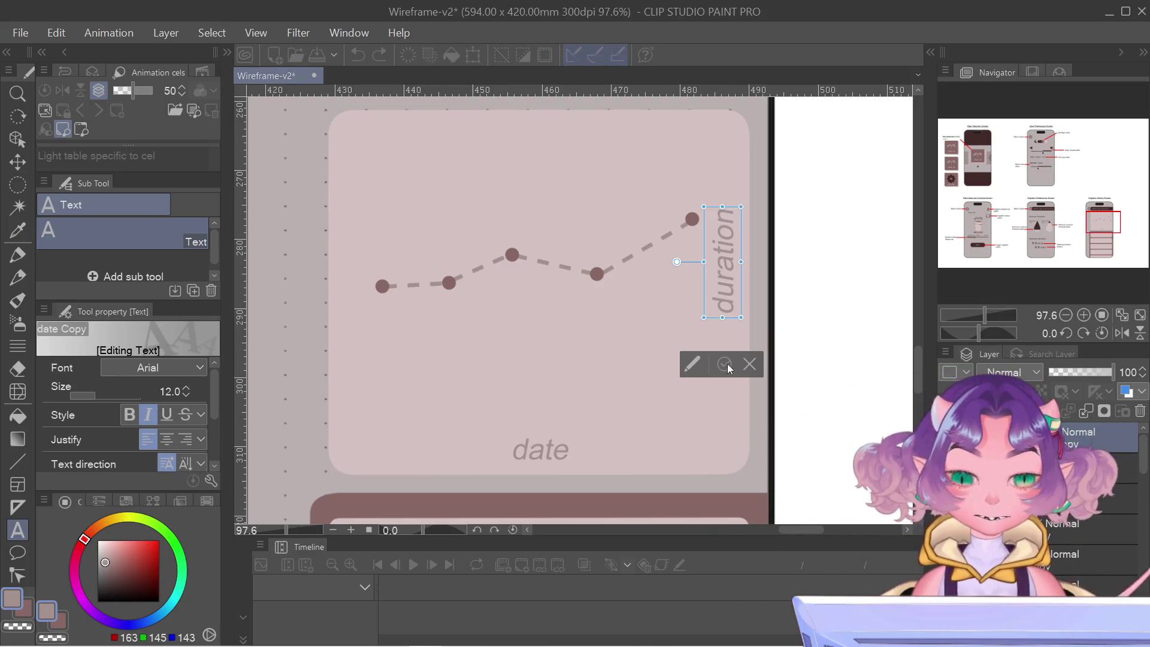
pyautogui.moveTo(732, 209); pyautogui.dragTo(726, 226)
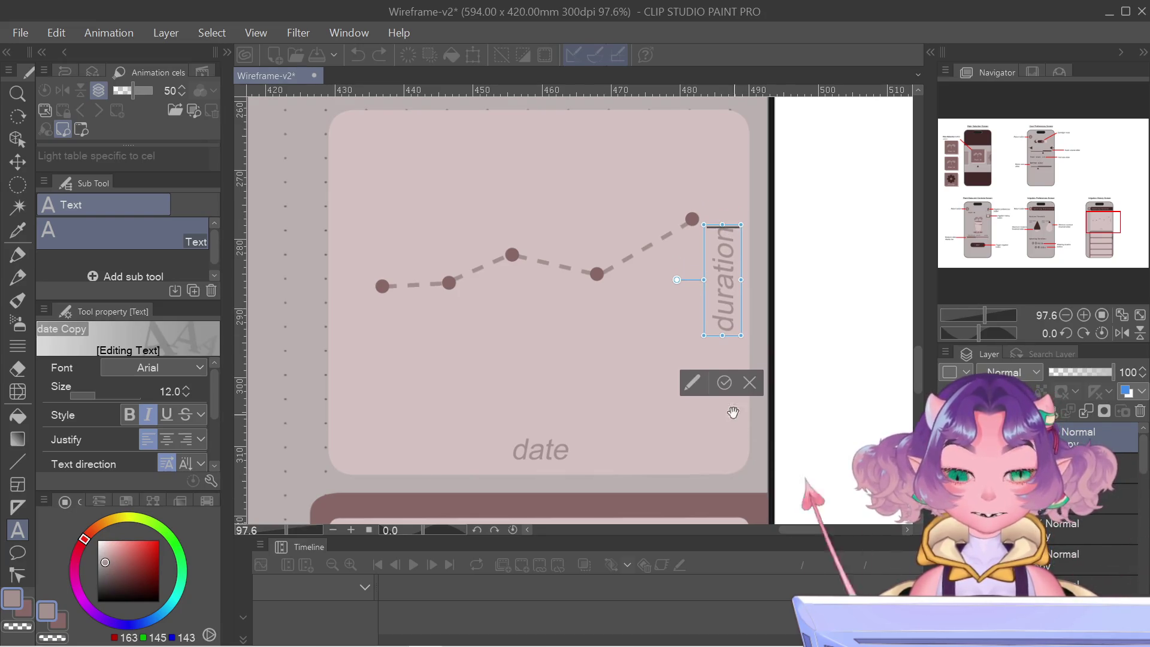
pyautogui.click(725, 393)
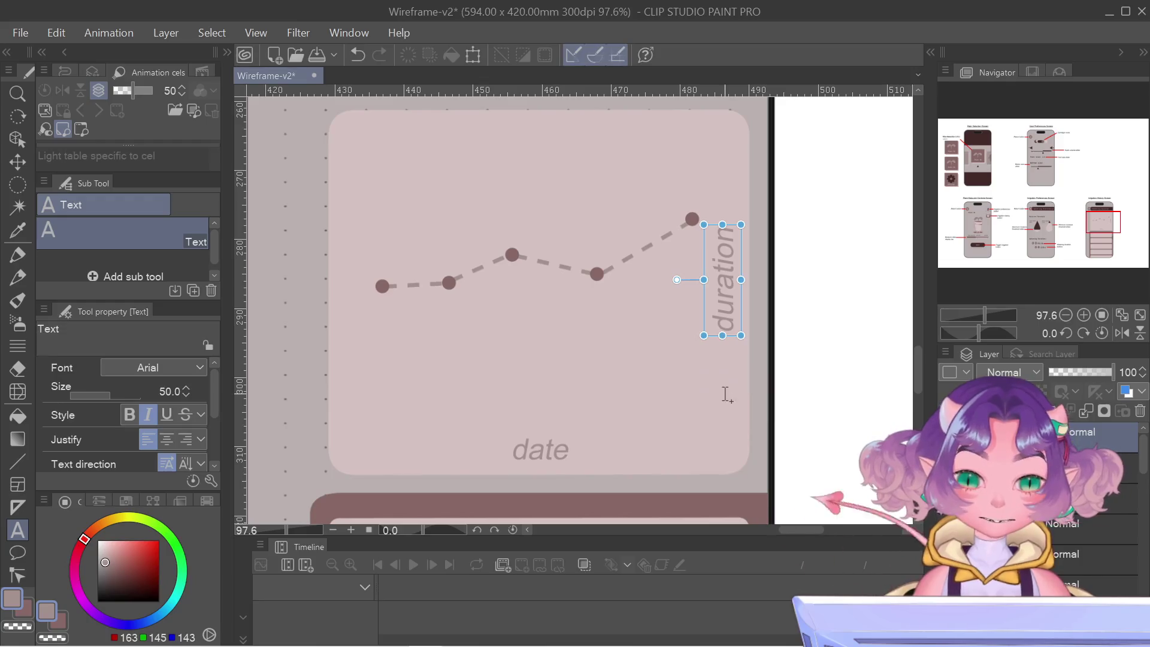
pyautogui.scroll(-5, 720, 332)
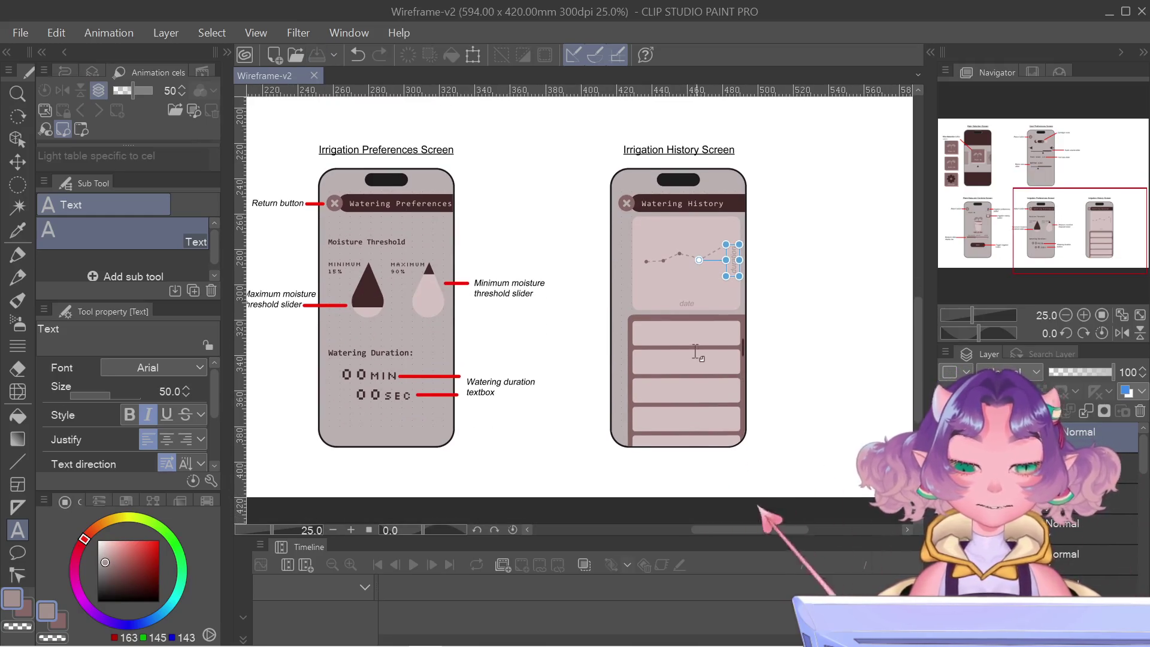
pyautogui.scroll(3, 699, 354)
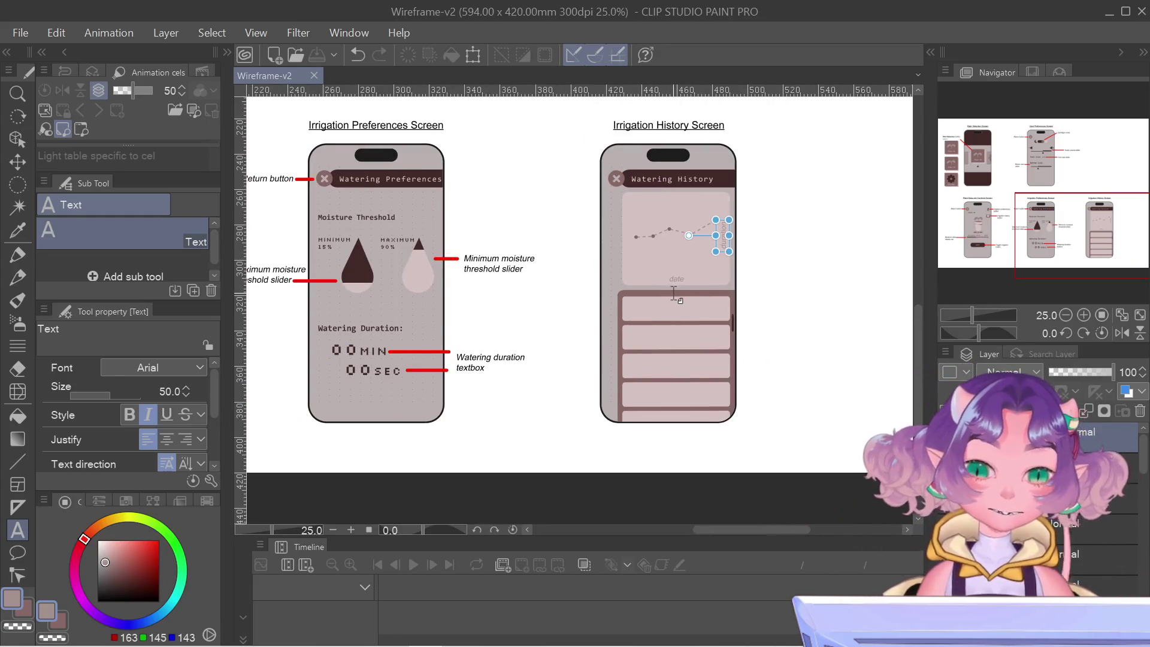
pyautogui.scroll(3, 888, 209)
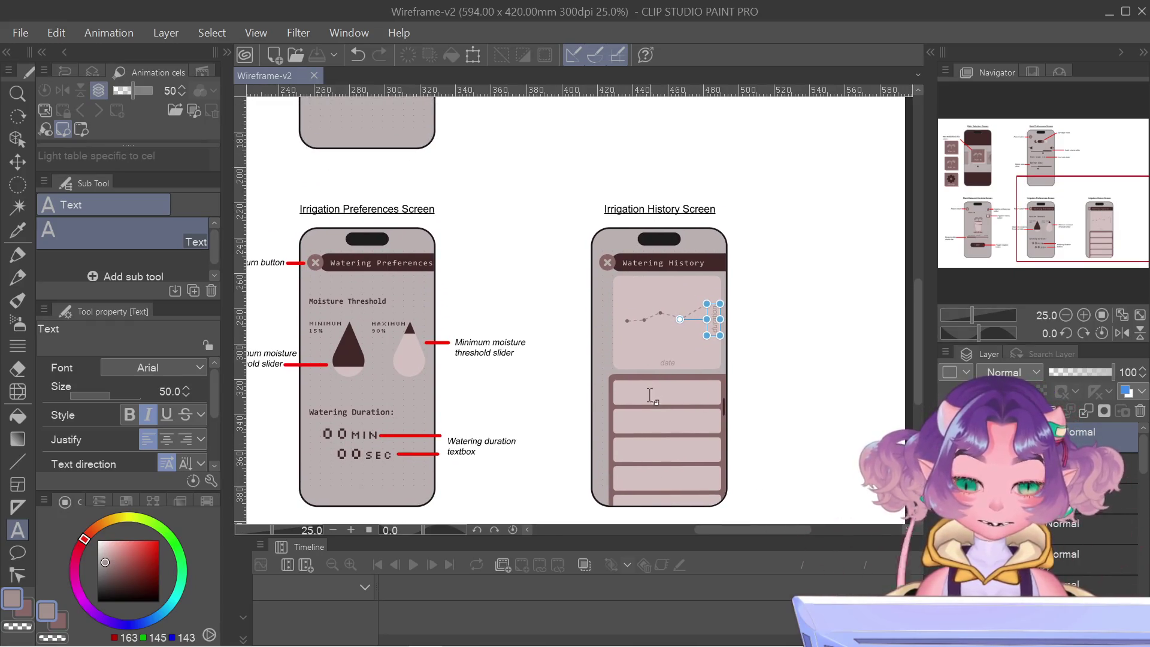
pyautogui.scroll(2, 716, 419)
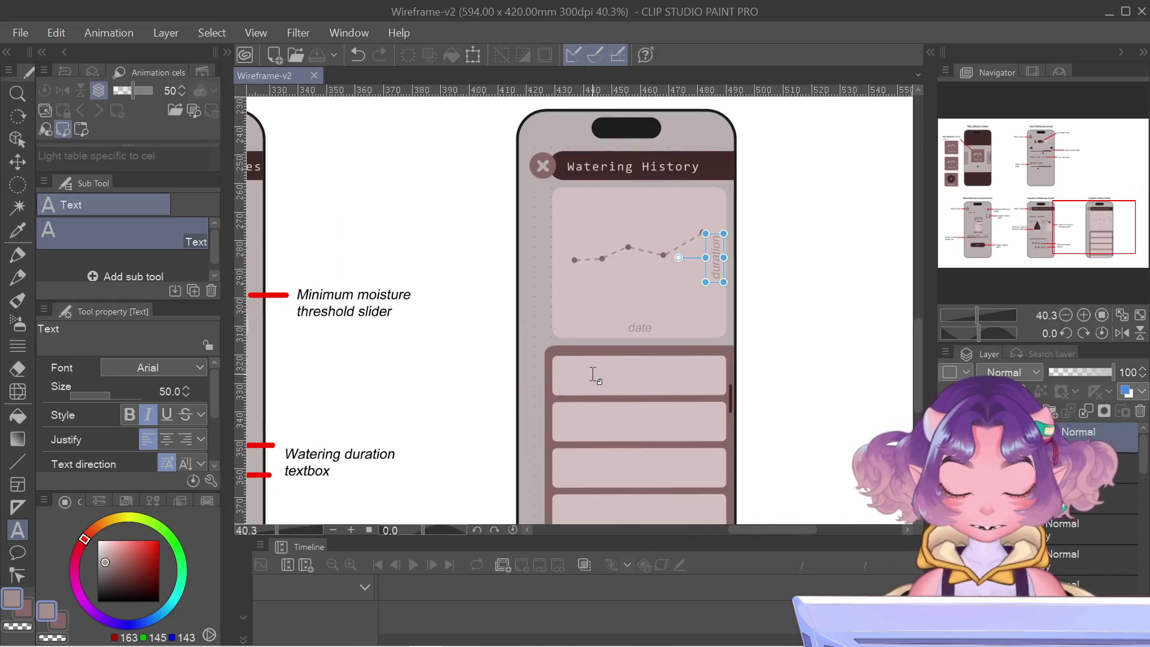
pyautogui.moveTo(1085, 215)
pyautogui.mouseDown()
pyautogui.moveTo(1083, 237)
pyautogui.moveTo(1072, 225)
pyautogui.mouseUp()
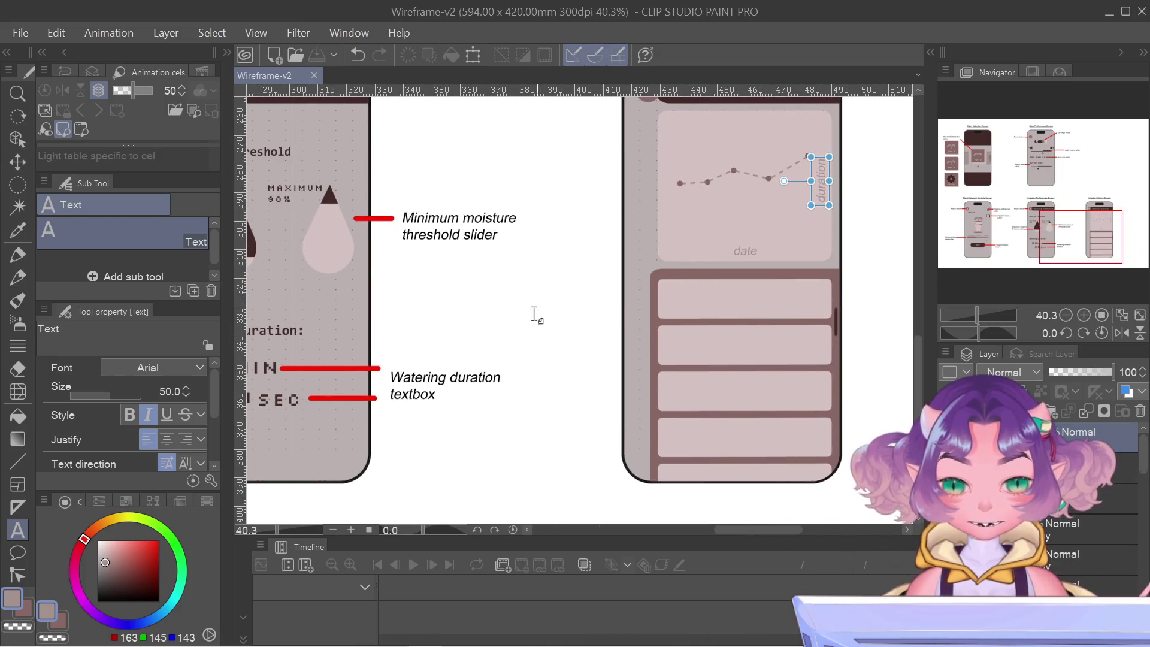
pyautogui.moveTo(1108, 203); pyautogui.dragTo(1093, 187)
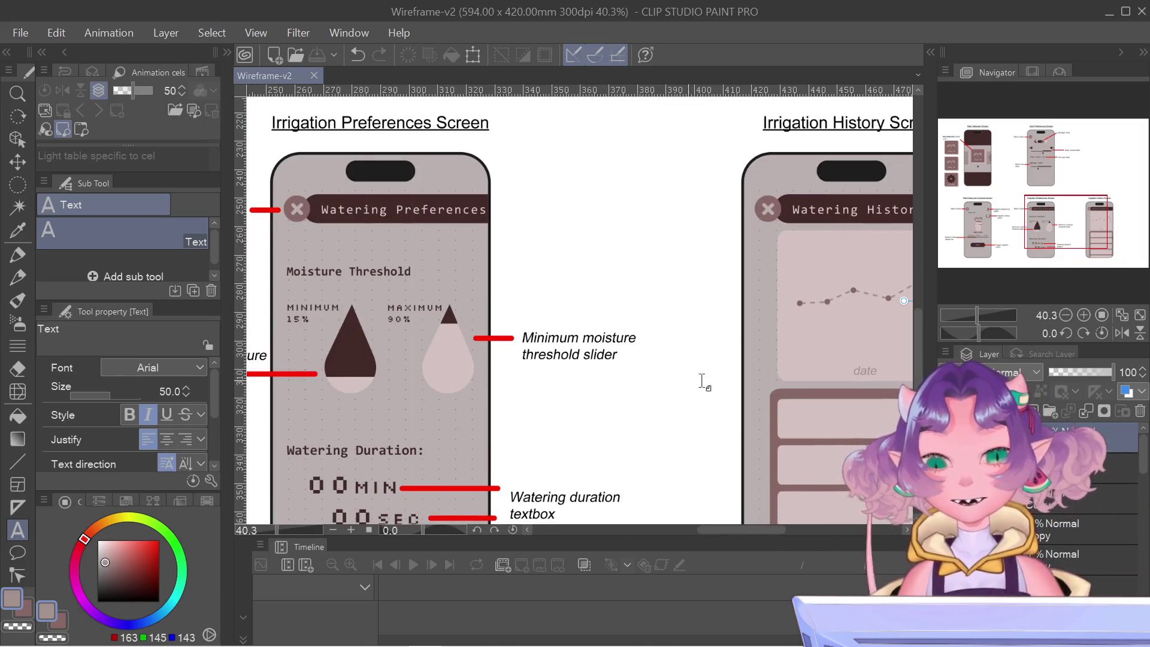
pyautogui.moveTo(1064, 230); pyautogui.dragTo(1088, 238)
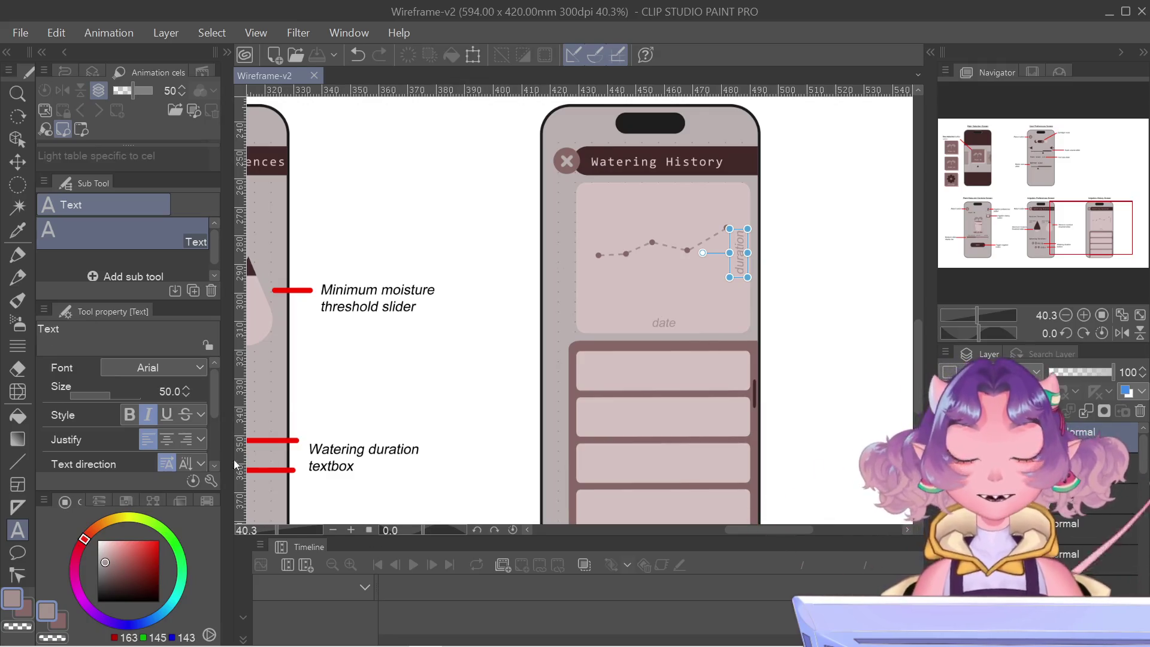
pyautogui.scroll(-3, 349, 357)
pyautogui.moveTo(349, 357); pyautogui.dragTo(507, 366)
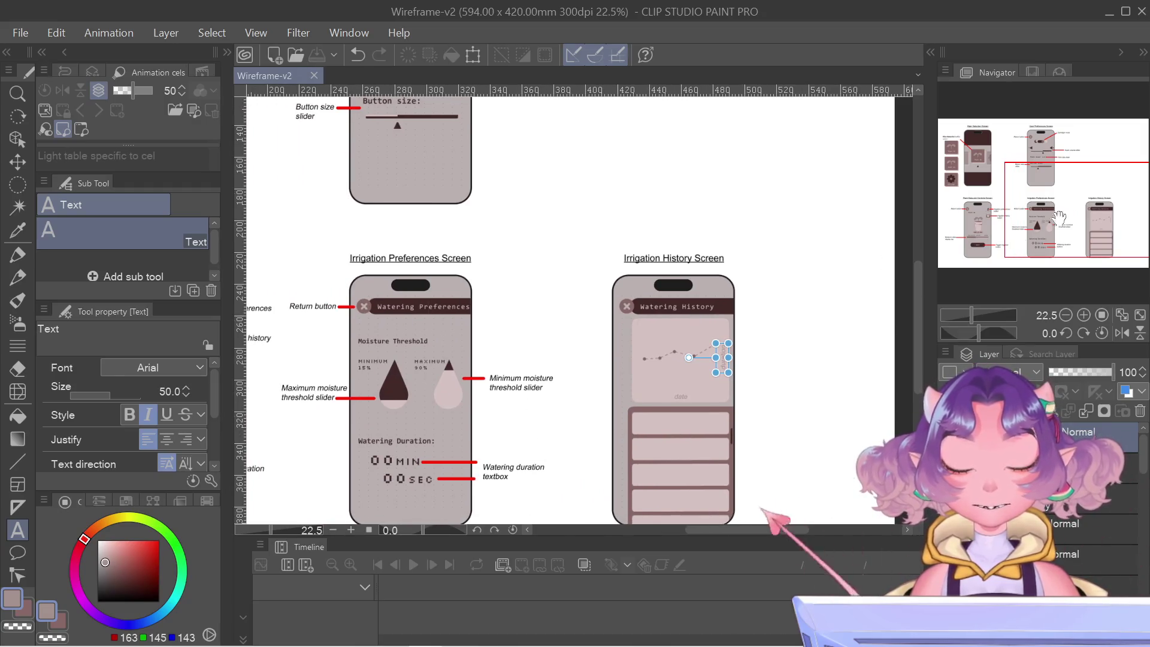
pyautogui.moveTo(762, 521); pyautogui.dragTo(694, 474)
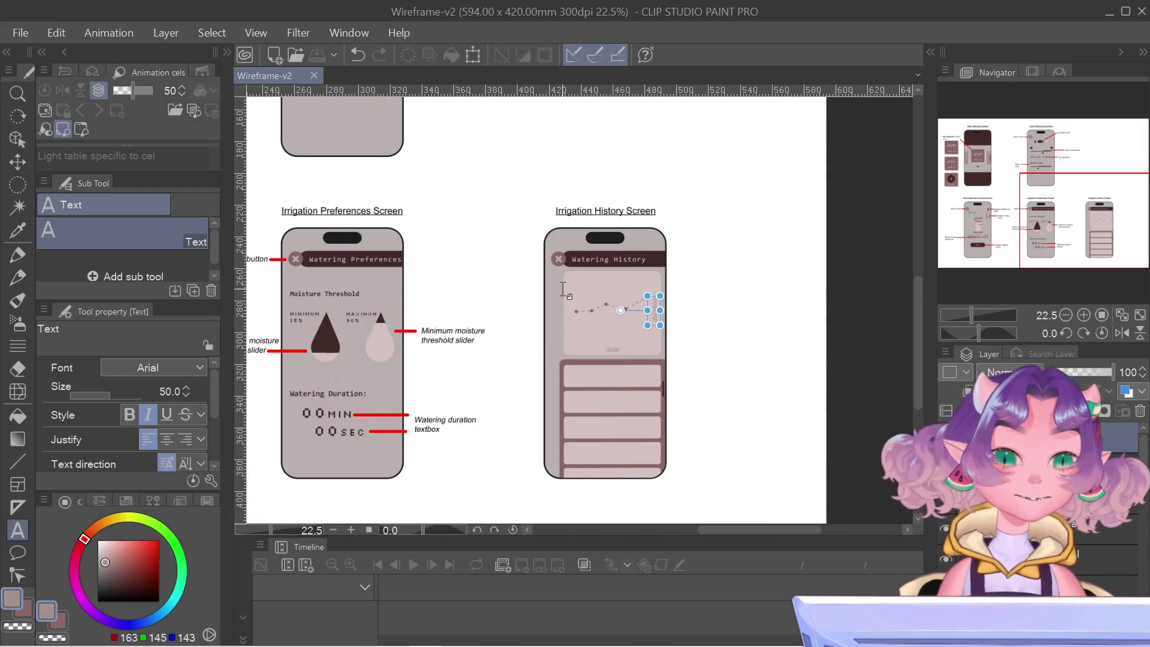